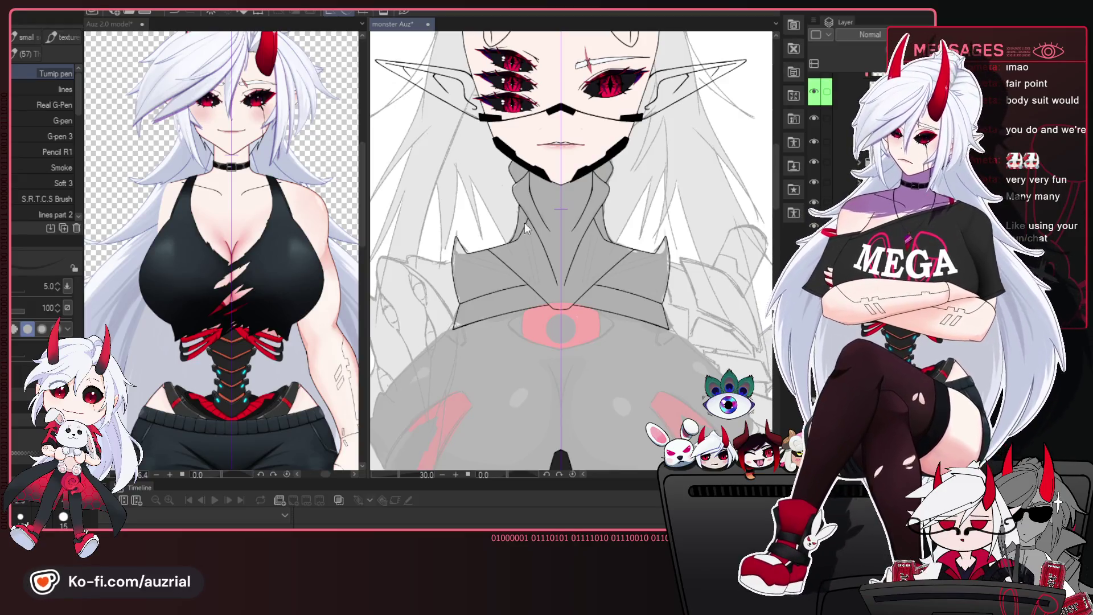
# - Zoom and pan the view in close on the grey bodysuit collar
pyautogui.scroll(4, 650, 302)
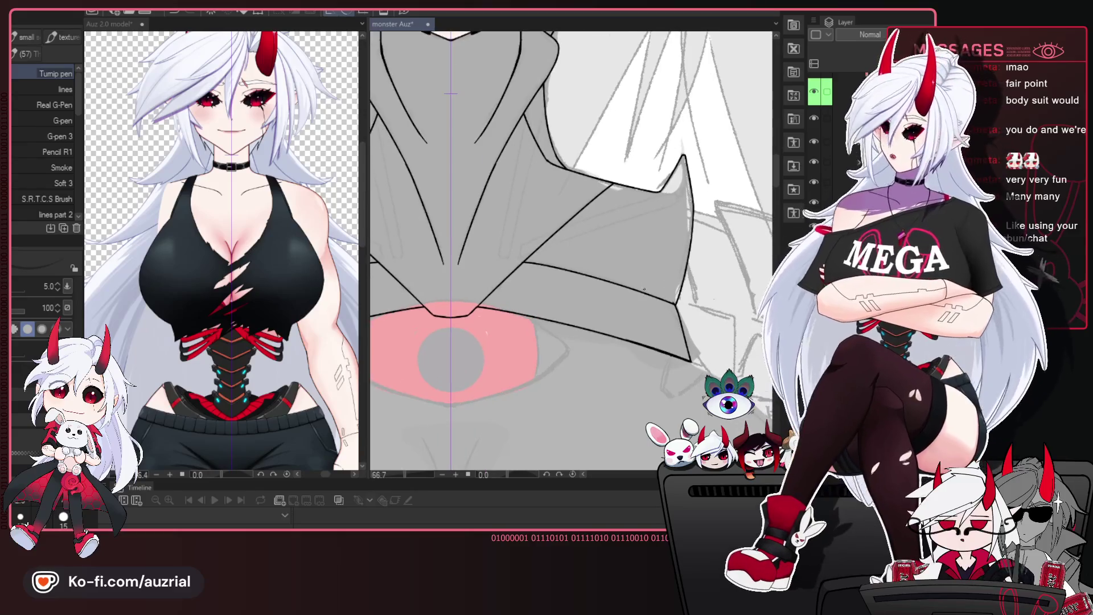
pyautogui.scroll(-1, 607, 273)
pyautogui.moveTo(585, 334); pyautogui.dragTo(594, 366)
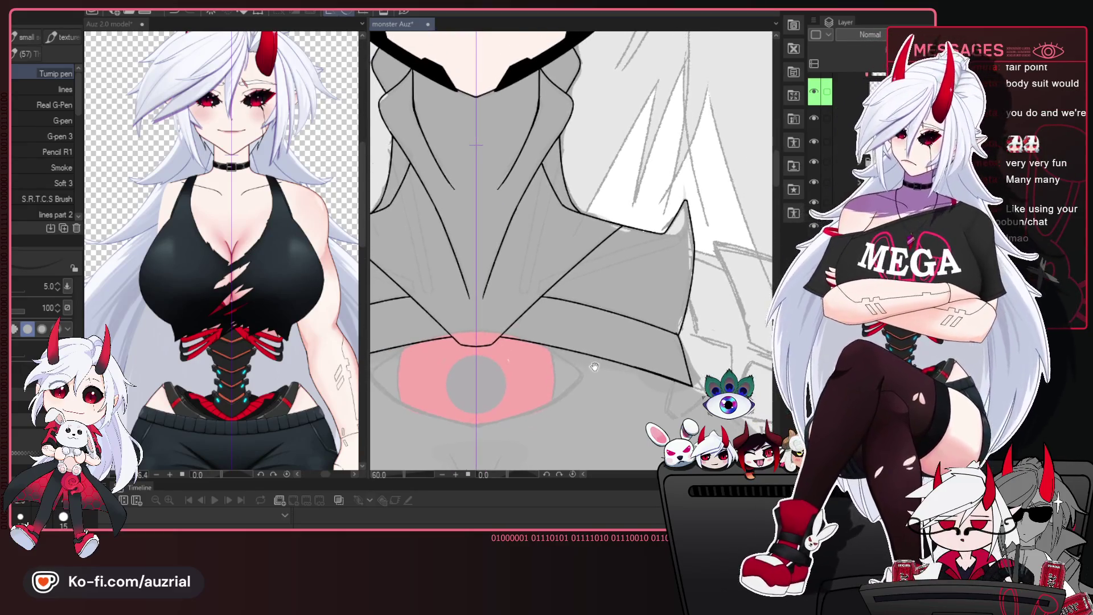
pyautogui.moveTo(552, 194); pyautogui.dragTo(571, 203)
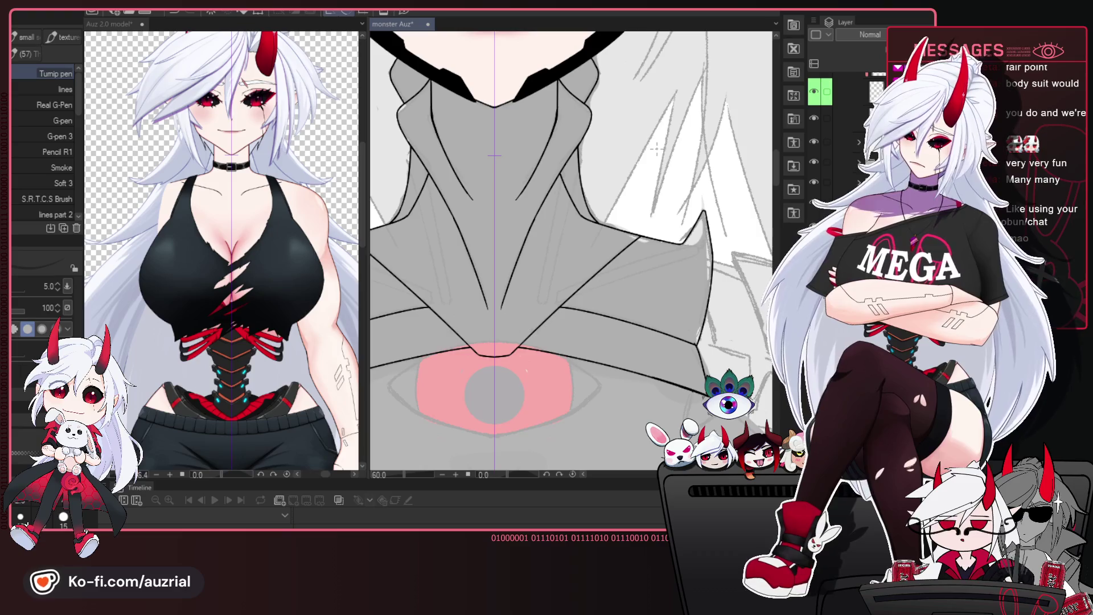
pyautogui.scroll(2, 582, 150)
pyautogui.moveTo(582, 151)
pyautogui.mouseDown()
pyautogui.moveTo(615, 138)
pyautogui.moveTo(555, 348)
pyautogui.mouseUp()
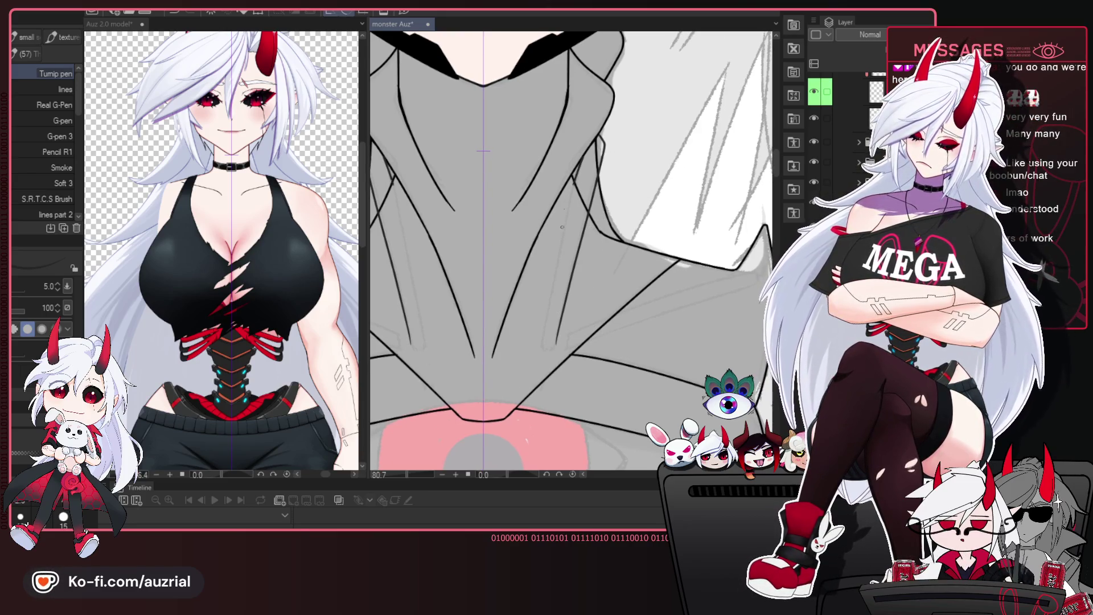
# - Ink mirrored lines down the collar with the symmetry ruler, redrawing unsatisfying strokes
pyautogui.moveTo(575, 184); pyautogui.dragTo(542, 334)
pyautogui.hotkey('ctrl', 'z')
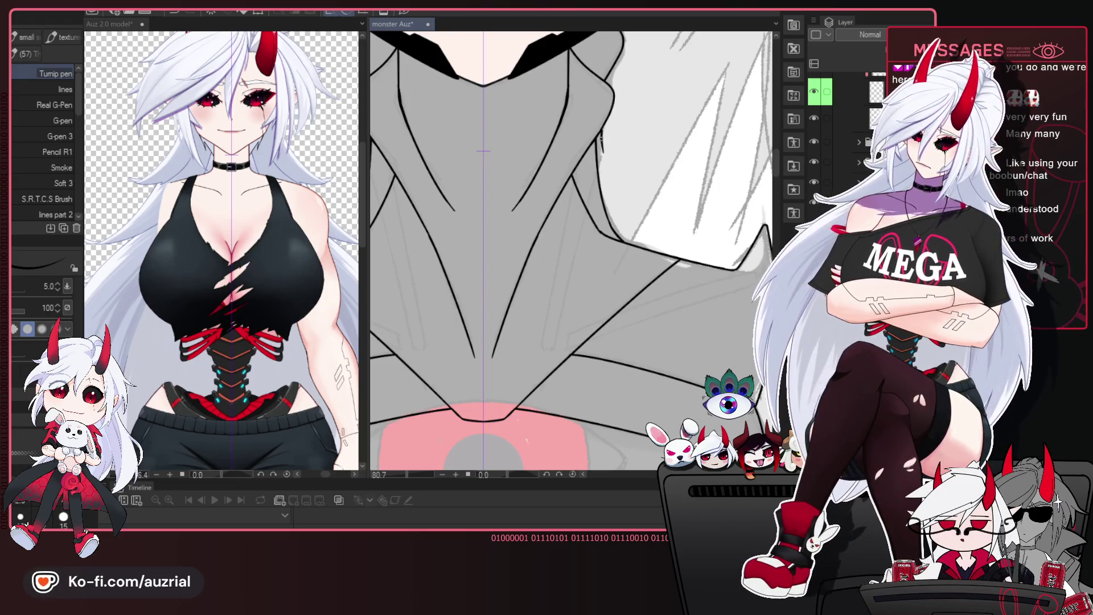
pyautogui.moveTo(602, 149); pyautogui.dragTo(564, 350)
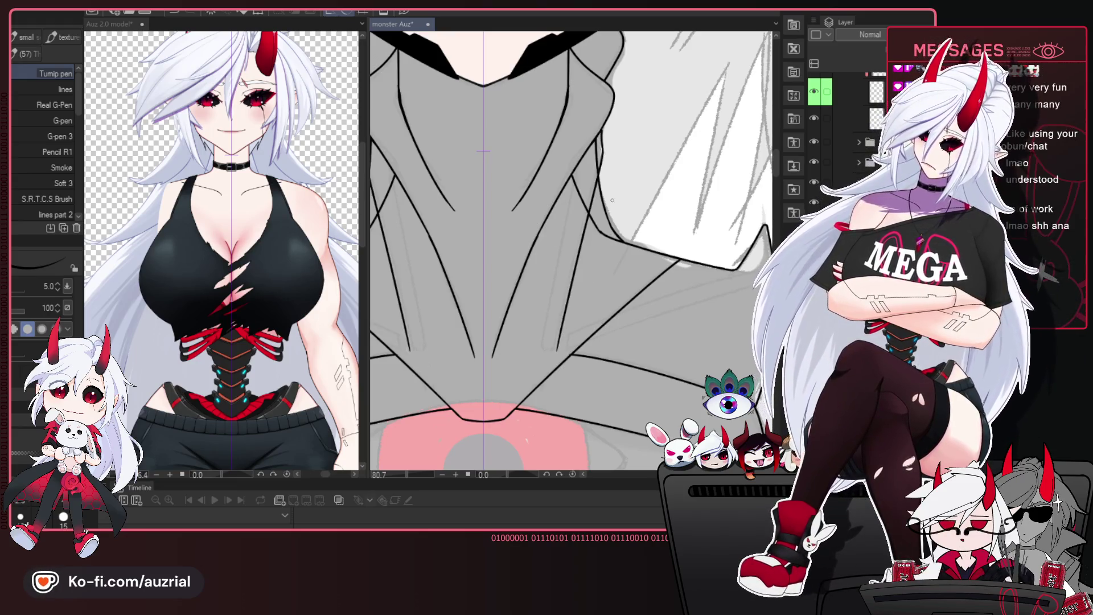
pyautogui.hotkey('ctrl', 'z')
pyautogui.moveTo(602, 174); pyautogui.dragTo(567, 296)
pyautogui.hotkey('ctrl', 'z')
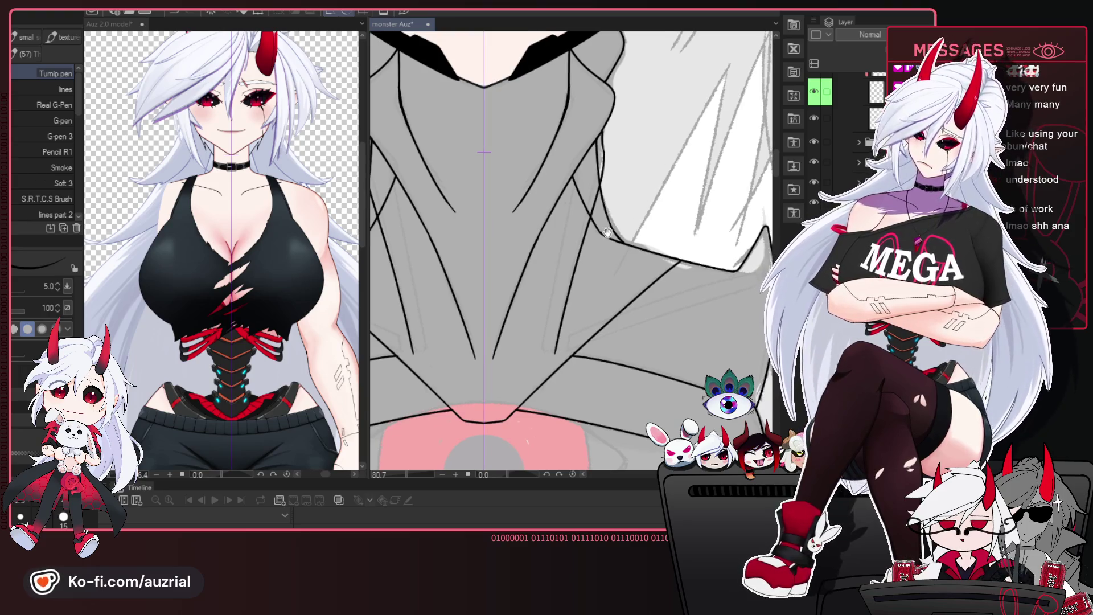
pyautogui.moveTo(605, 144); pyautogui.dragTo(555, 348)
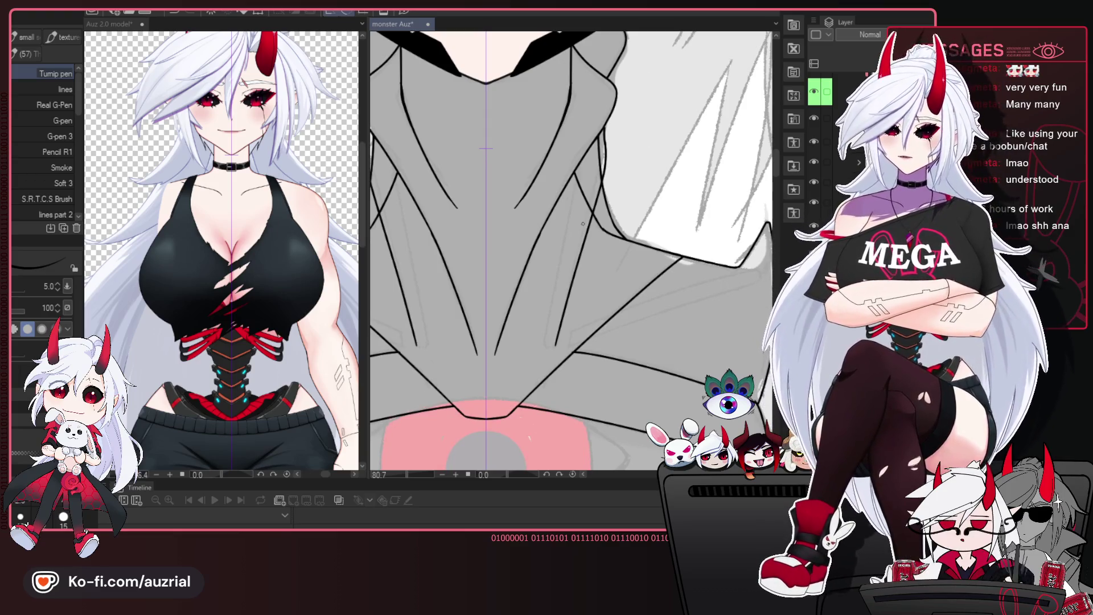
# - Retry the mirrored neck line from the upper right several times, discarding weak attempts
pyautogui.moveTo(588, 353); pyautogui.dragTo(591, 343)
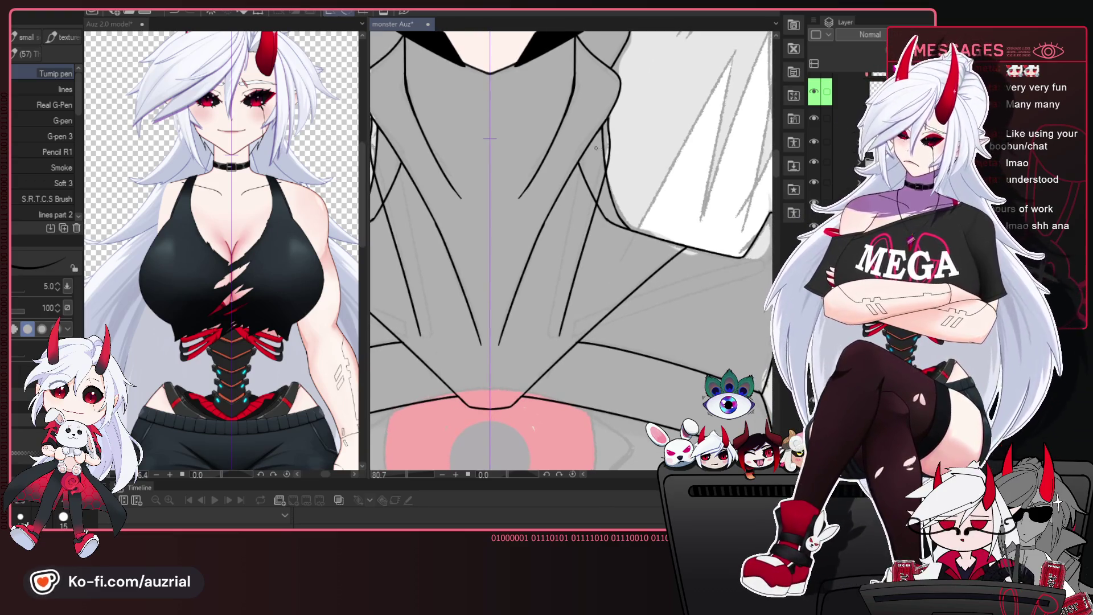
pyautogui.moveTo(593, 137); pyautogui.dragTo(558, 283)
pyautogui.hotkey('ctrl', 'z')
pyautogui.moveTo(596, 139); pyautogui.dragTo(546, 325)
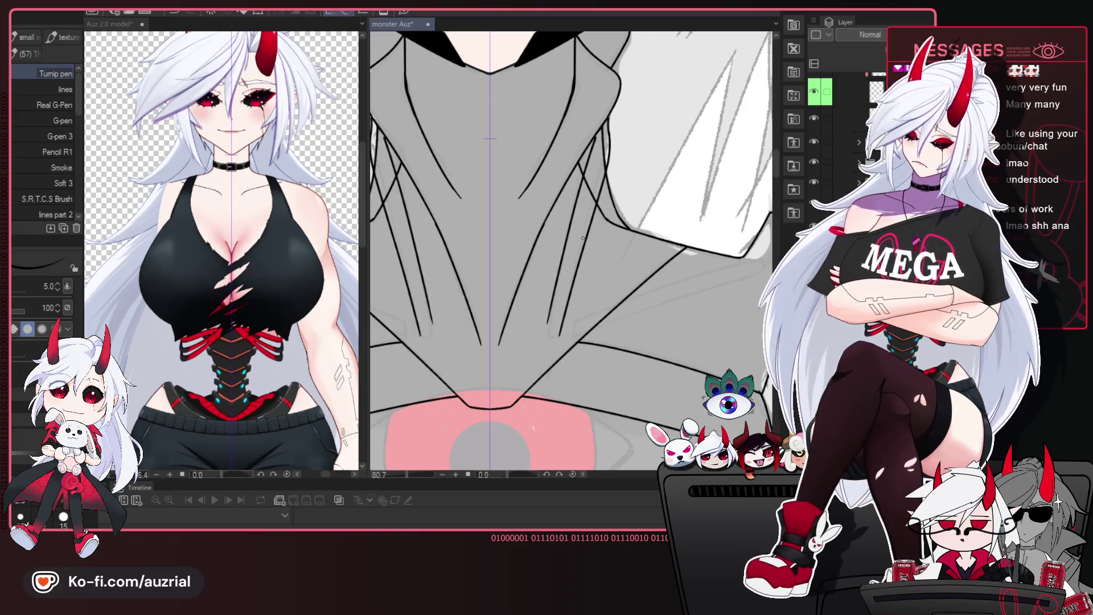
pyautogui.hotkey('ctrl', 'z')
pyautogui.moveTo(596, 137); pyautogui.dragTo(549, 330)
pyautogui.hotkey('ctrl', 'z')
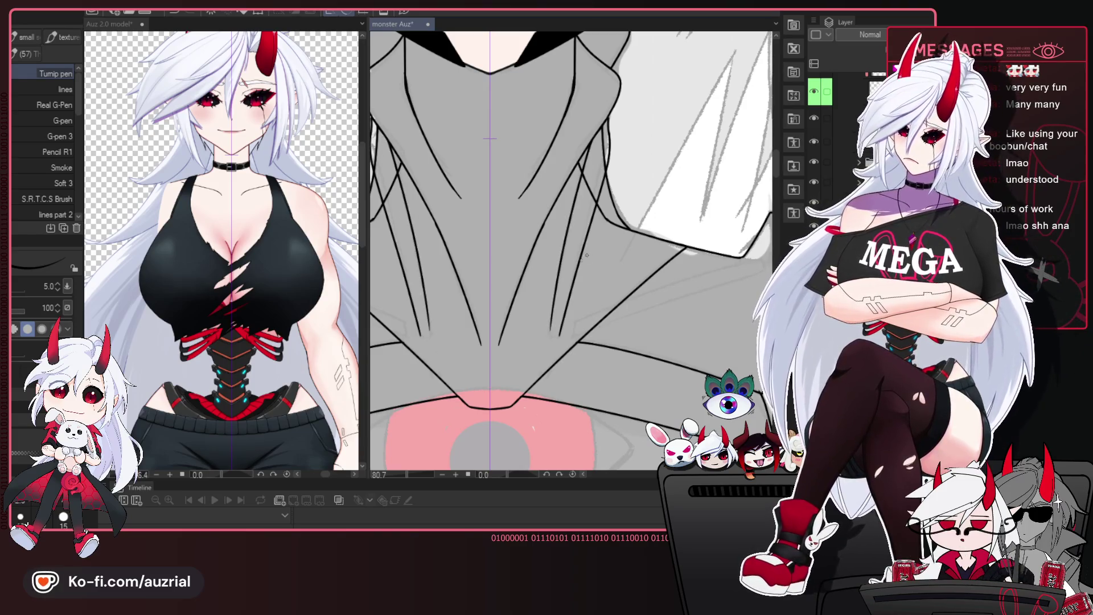
pyautogui.hotkey('ctrl', 'z')
pyautogui.moveTo(596, 142); pyautogui.dragTo(549, 330)
pyautogui.hotkey('ctrl', 'z')
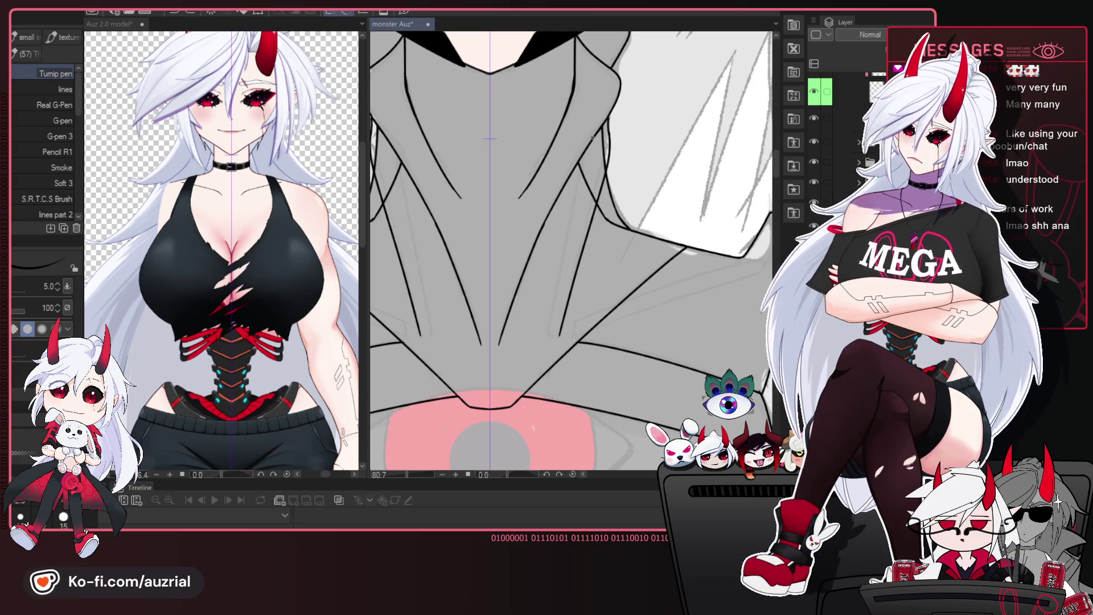
pyautogui.moveTo(595, 136)
pyautogui.mouseDown()
pyautogui.moveTo(558, 291)
pyautogui.moveTo(607, 149)
pyautogui.moveTo(548, 311)
pyautogui.moveTo(601, 138)
pyautogui.moveTo(547, 330)
pyautogui.moveTo(597, 299)
pyautogui.moveTo(613, 268)
pyautogui.moveTo(579, 274)
pyautogui.mouseUp()
pyautogui.hotkey('ctrl', 'z')
pyautogui.hotkey('ctrl', 'z')
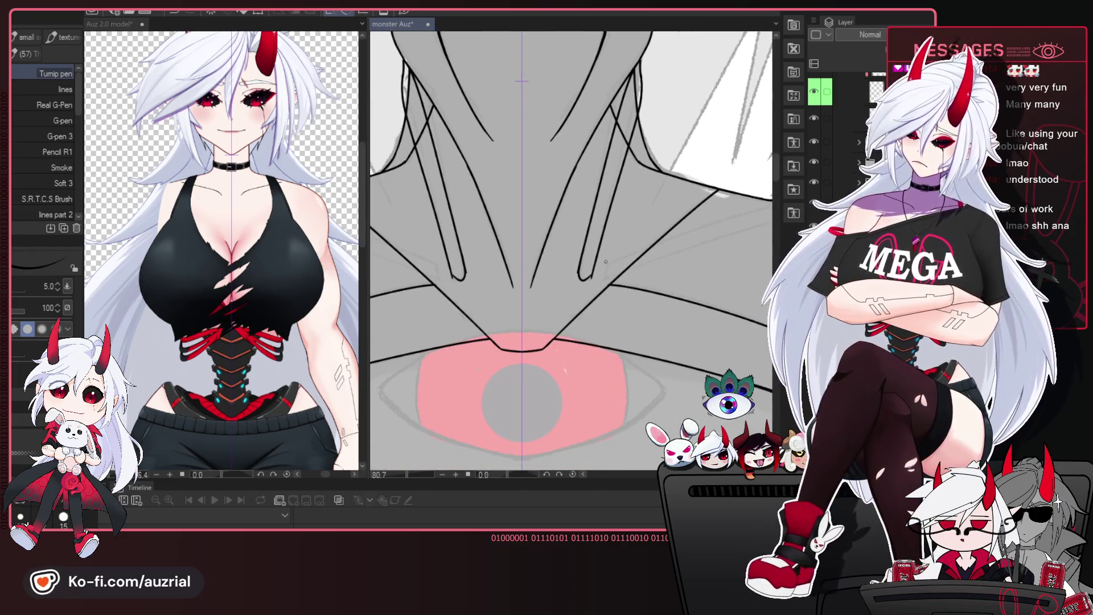
# - Try a short hooked end on the neck line, then remove it
pyautogui.hotkey('ctrl', 'z')
pyautogui.moveTo(578, 272); pyautogui.dragTo(582, 281)
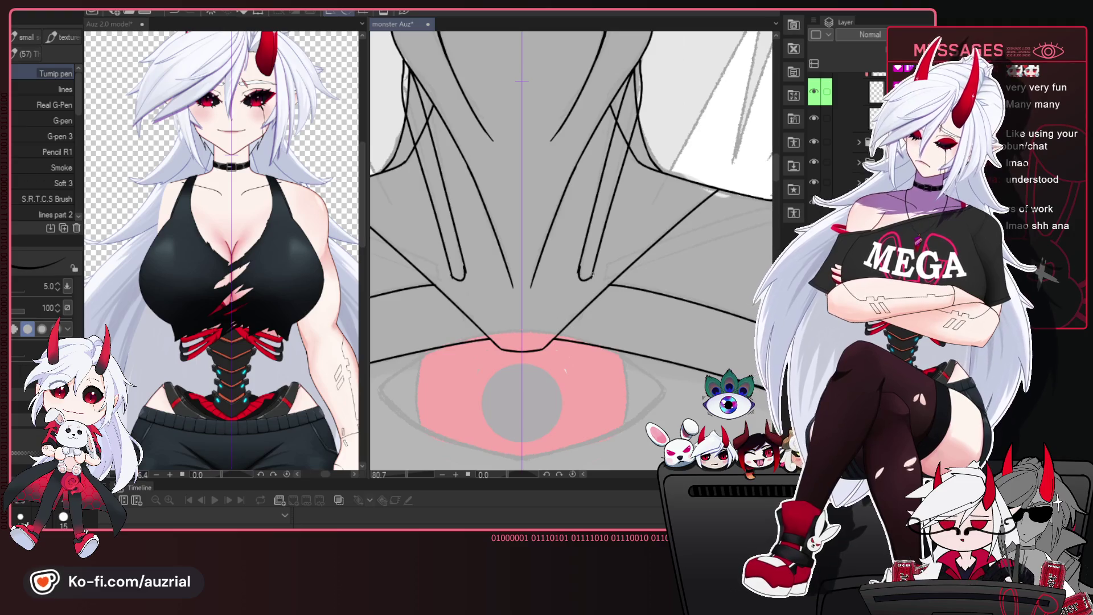
pyautogui.hotkey('ctrl', 'z')
# - Erase a stray bit of the dark neck line with a smaller Hard eraser
pyautogui.press('e')
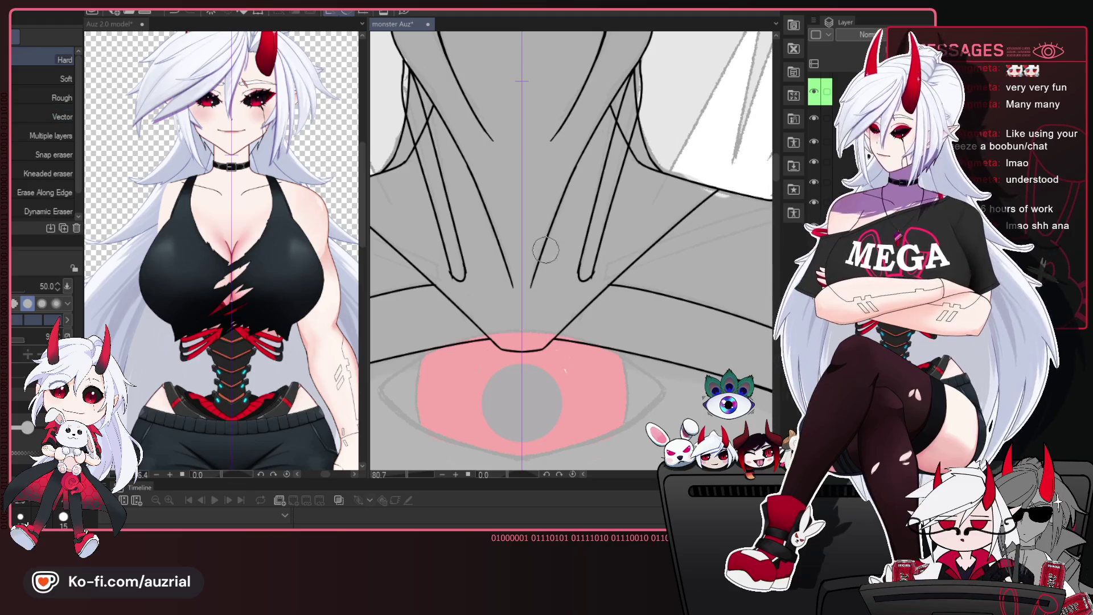
pyautogui.press('[')
pyautogui.press('[')
pyautogui.press('[')
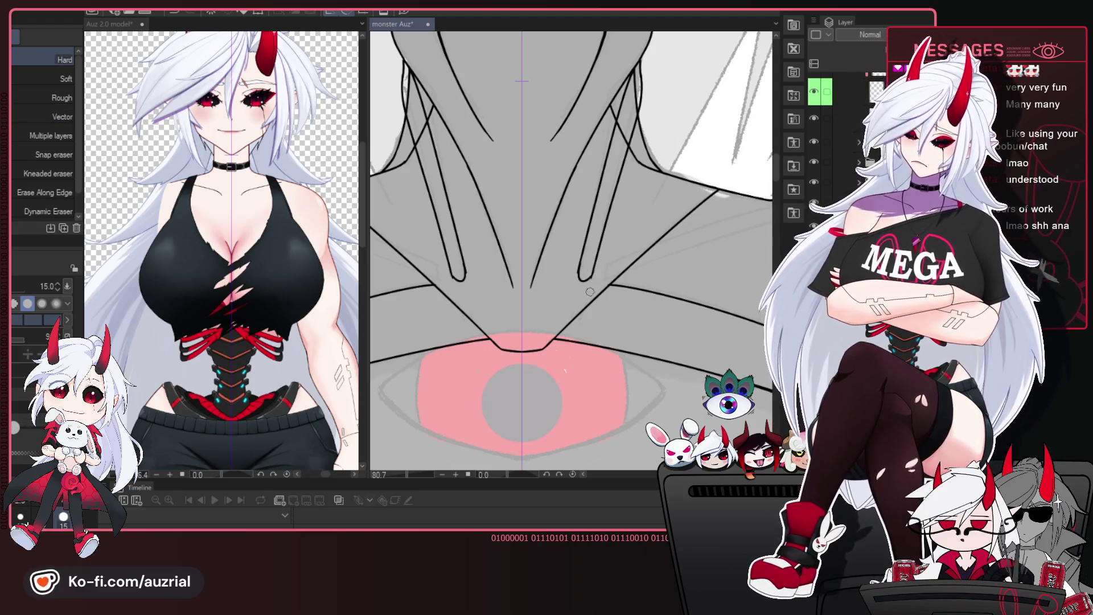
pyautogui.moveTo(601, 268); pyautogui.dragTo(606, 277)
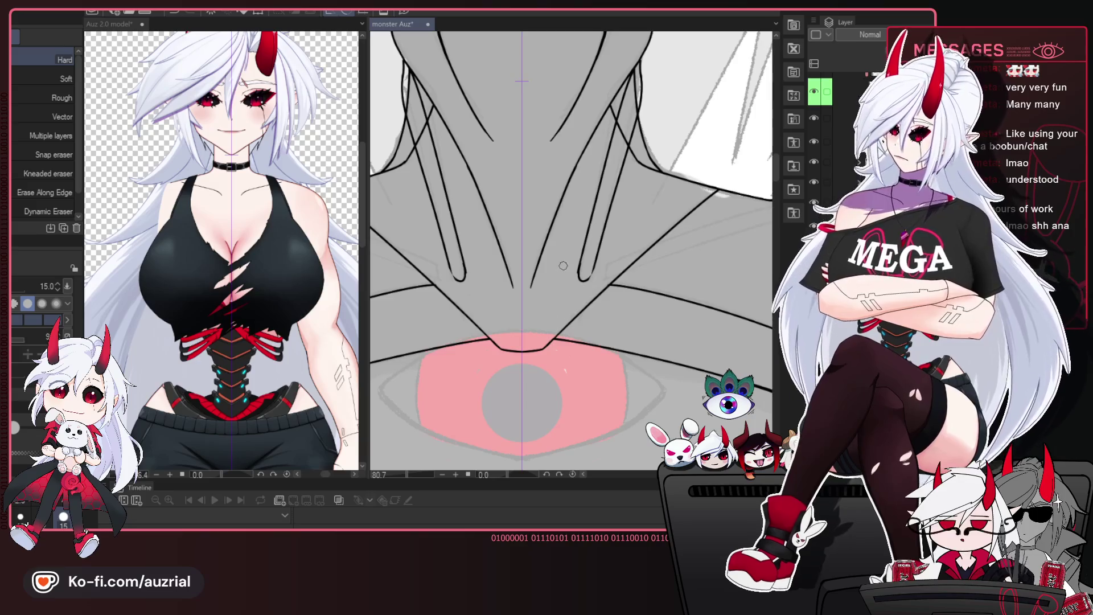
pyautogui.press('p')
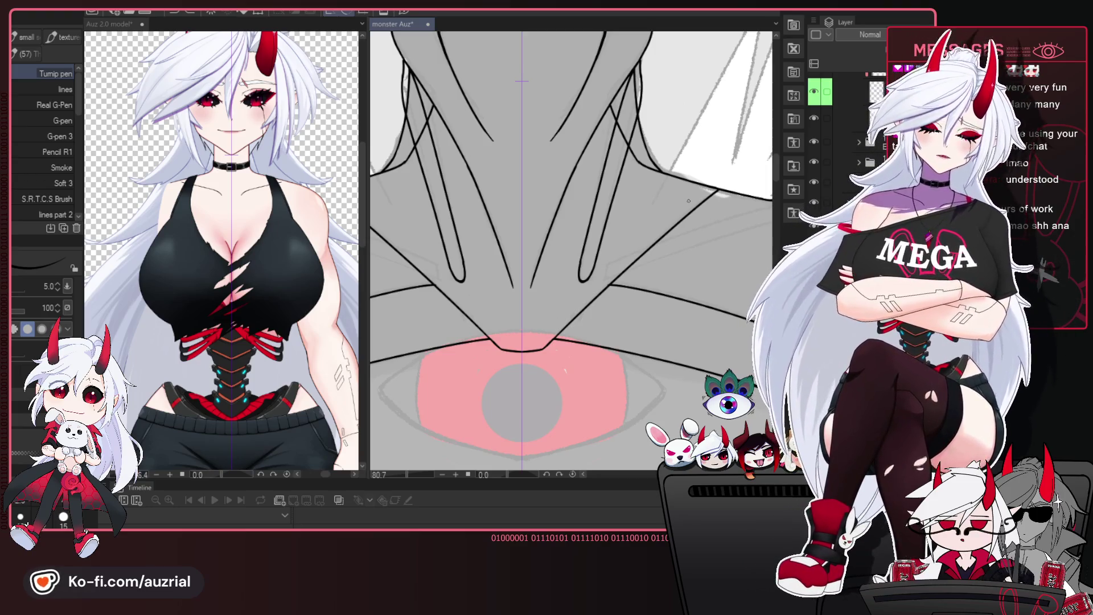
# - Show the whole collar and finish on the Turnip pen at size 5
pyautogui.moveTo(657, 294)
pyautogui.mouseDown()
pyautogui.moveTo(651, 317)
pyautogui.moveTo(615, 293)
pyautogui.moveTo(664, 307)
pyautogui.moveTo(641, 300)
pyautogui.mouseUp()
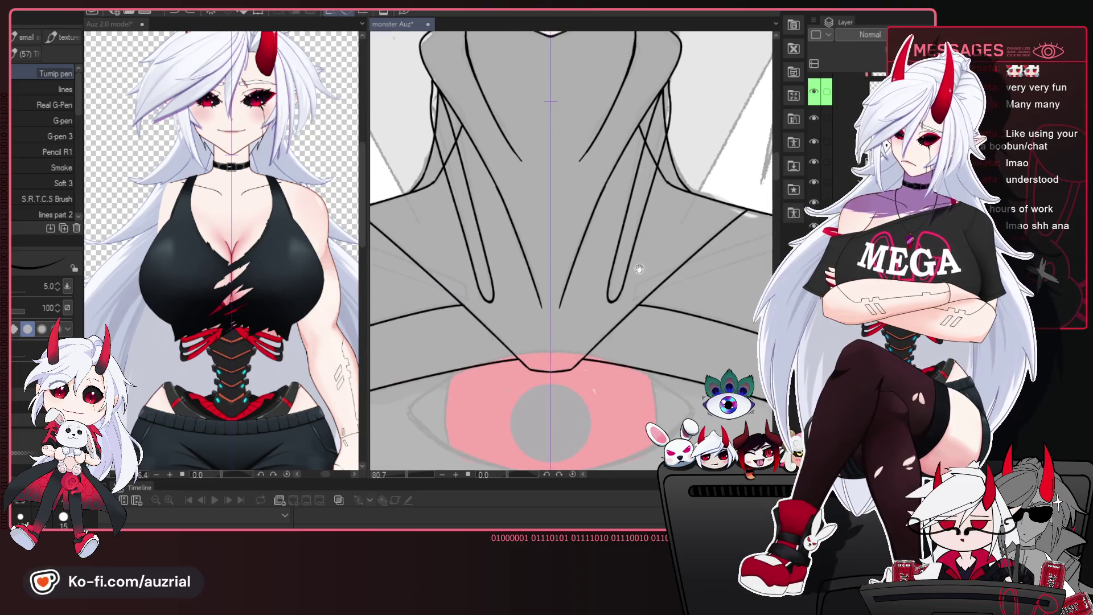
pyautogui.press('e')
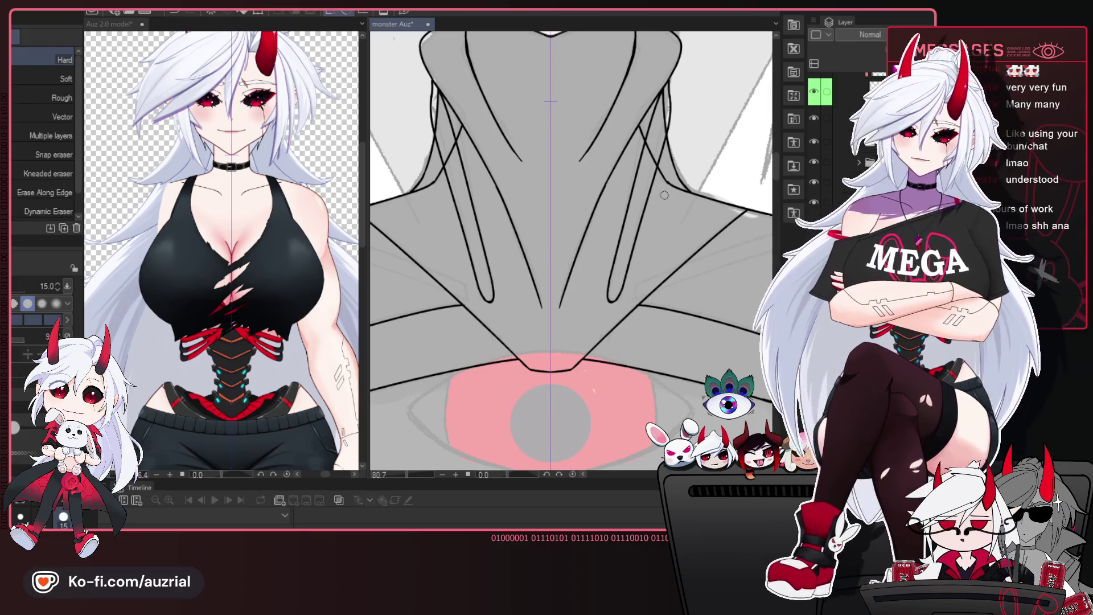
pyautogui.press('p')
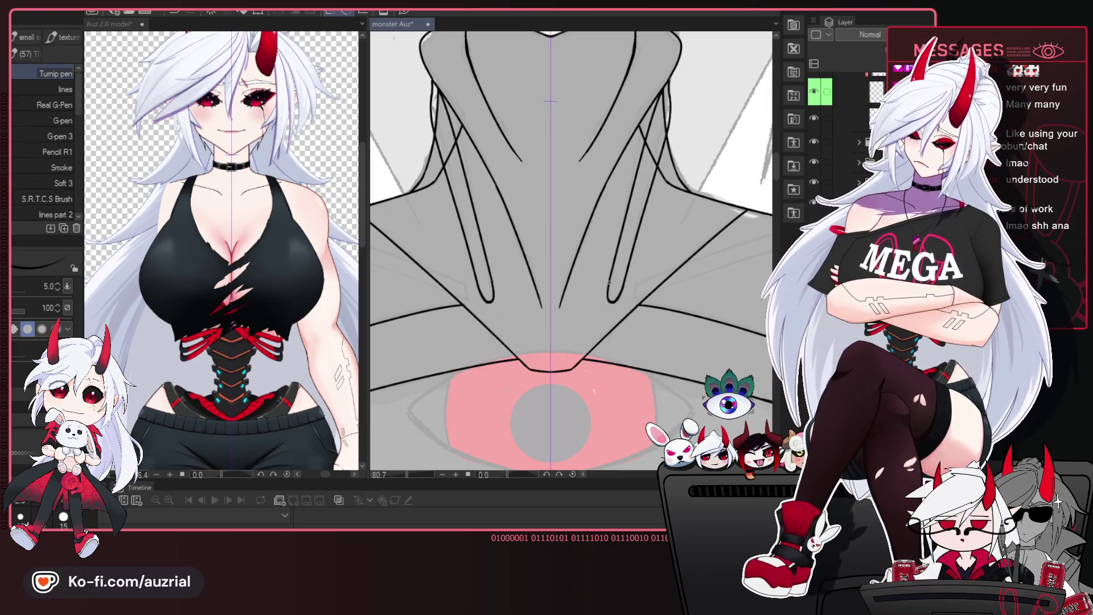
pyautogui.press('e')
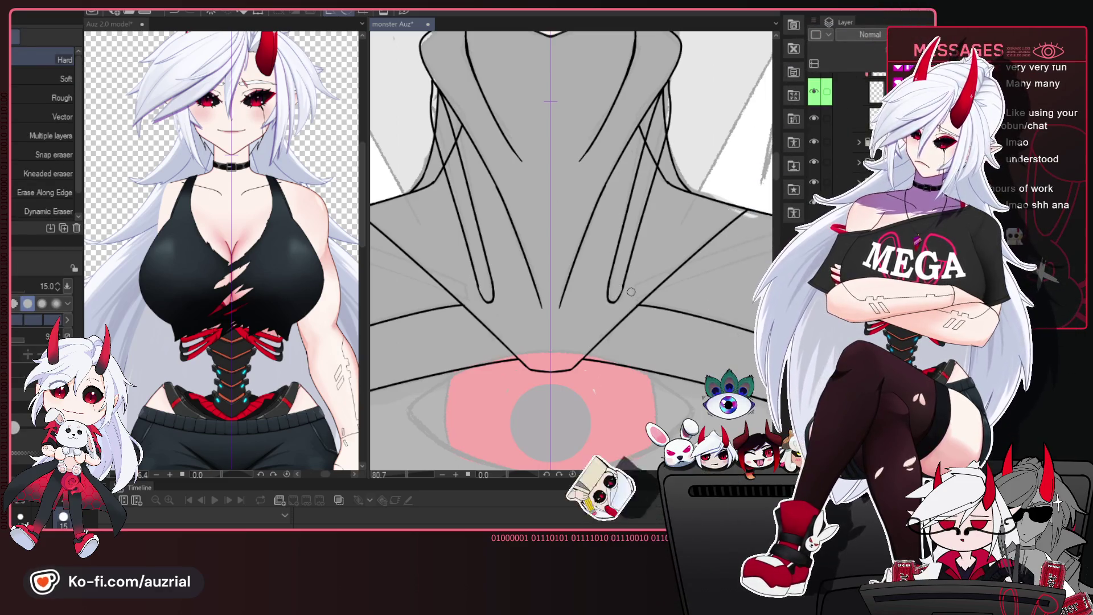
pyautogui.press('p')
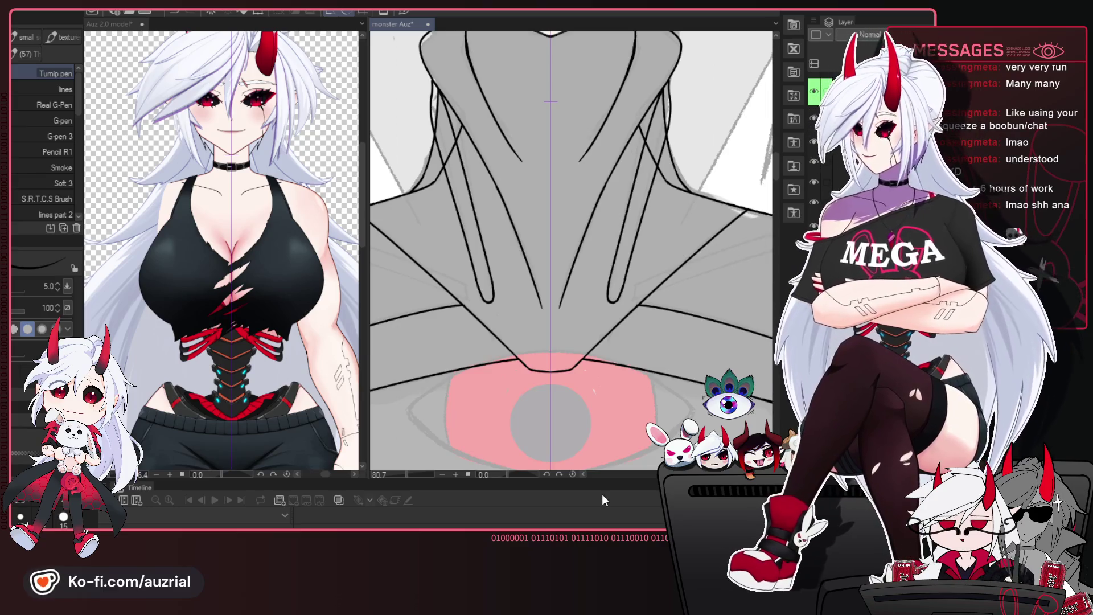
# - Ink fold lines into the right collar flap up to its point, redoing uneven strokes
pyautogui.moveTo(677, 368); pyautogui.dragTo(586, 212)
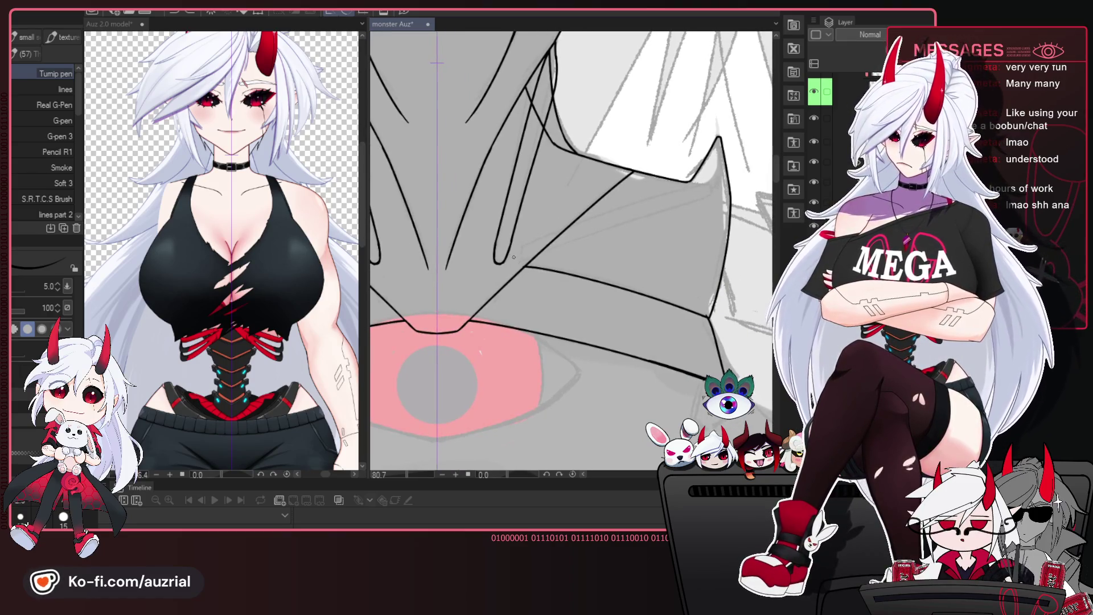
pyautogui.moveTo(513, 257)
pyautogui.mouseDown()
pyautogui.moveTo(541, 236)
pyautogui.moveTo(700, 186)
pyautogui.mouseUp()
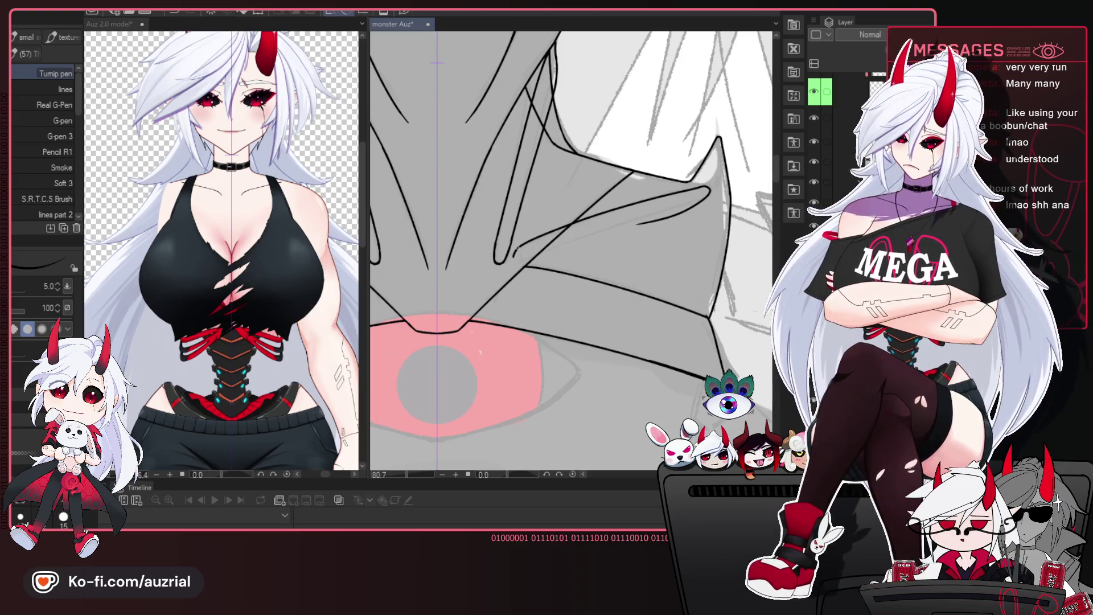
pyautogui.moveTo(513, 260); pyautogui.dragTo(644, 222)
pyautogui.hotkey('ctrl', 'z')
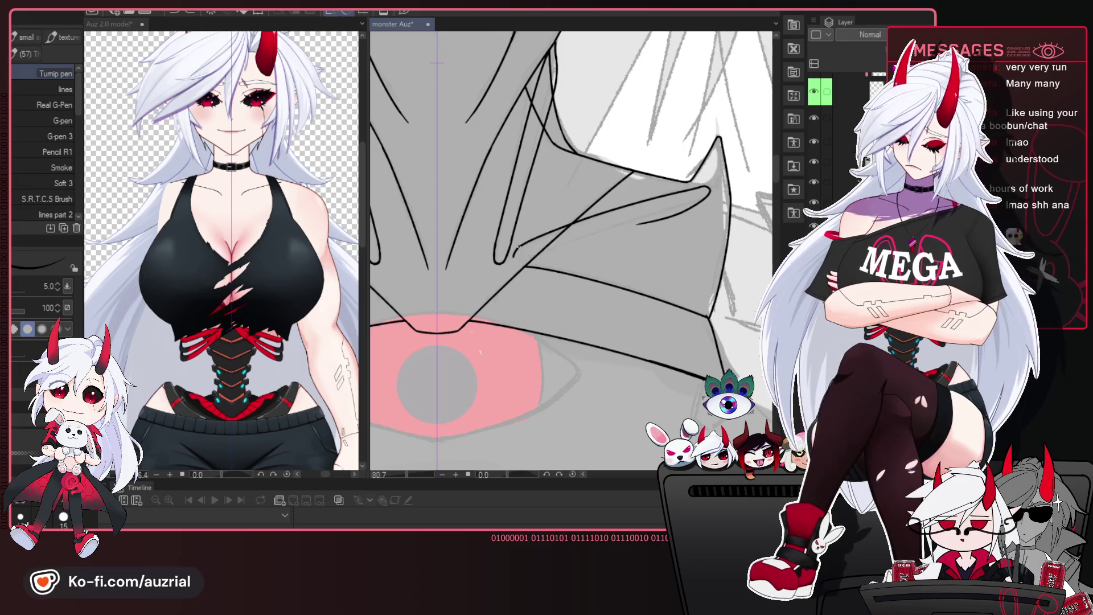
pyautogui.moveTo(513, 261); pyautogui.dragTo(639, 222)
pyautogui.hotkey('ctrl', 'z')
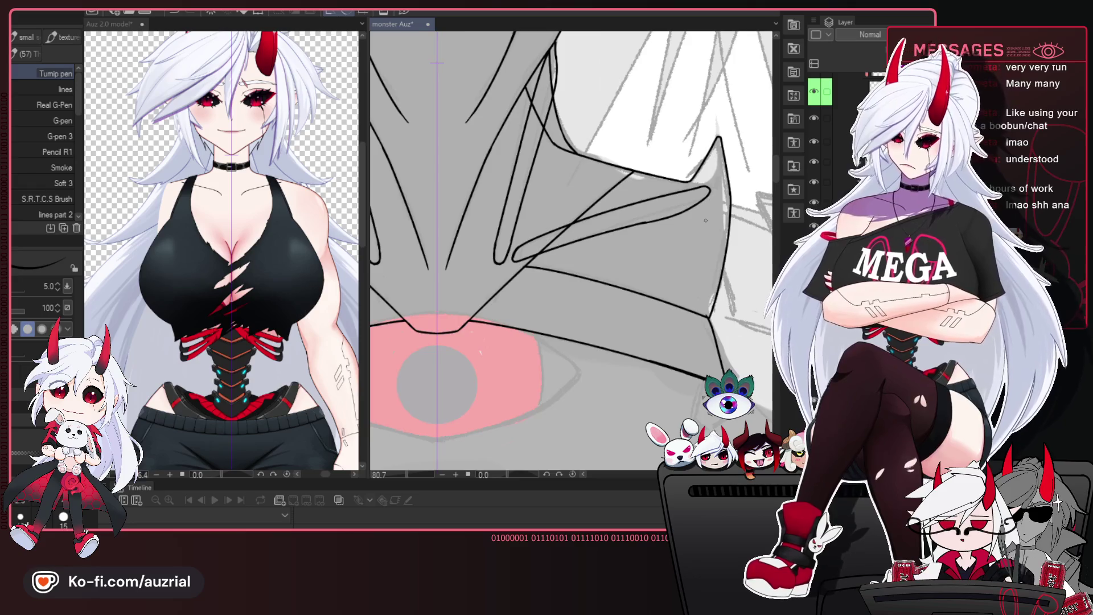
# - Touch up the fold lines with the eraser and zoom out to review them
pyautogui.scroll(-5, 706, 221)
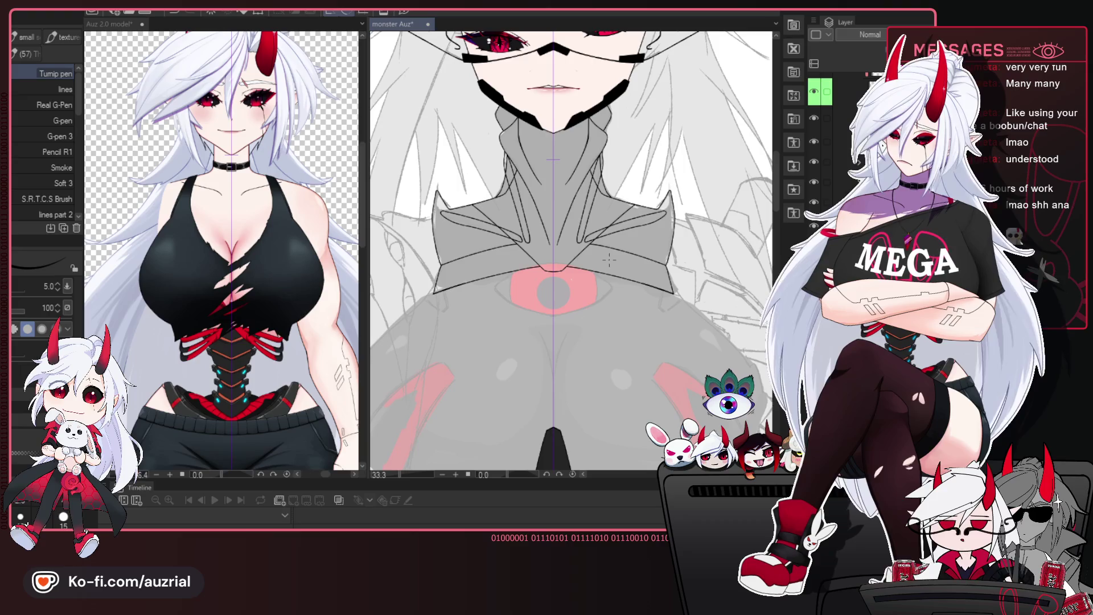
pyautogui.scroll(4, 608, 260)
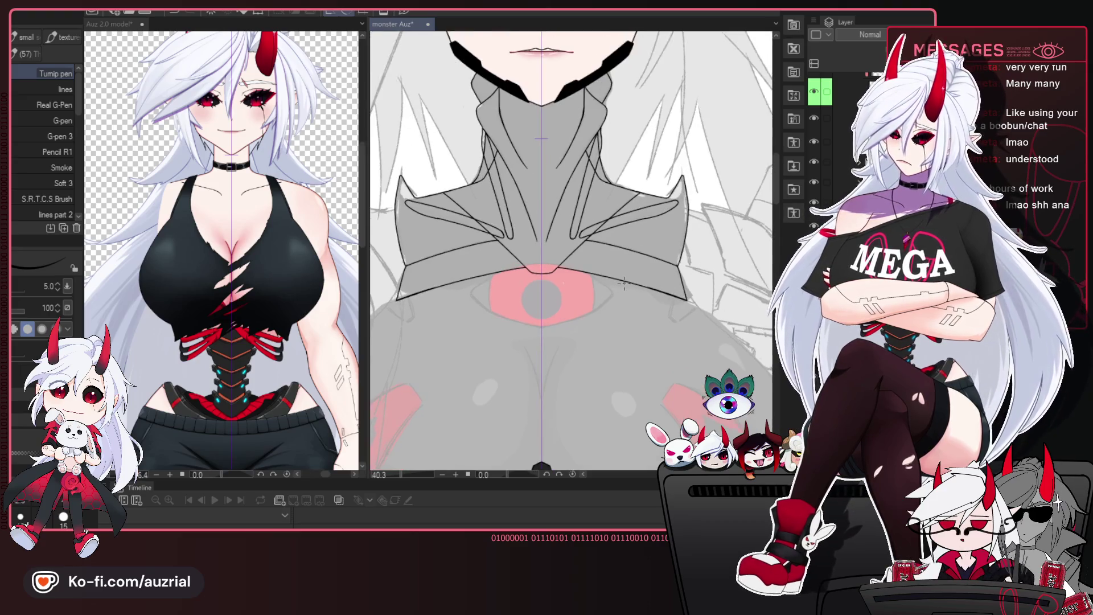
pyautogui.press('e')
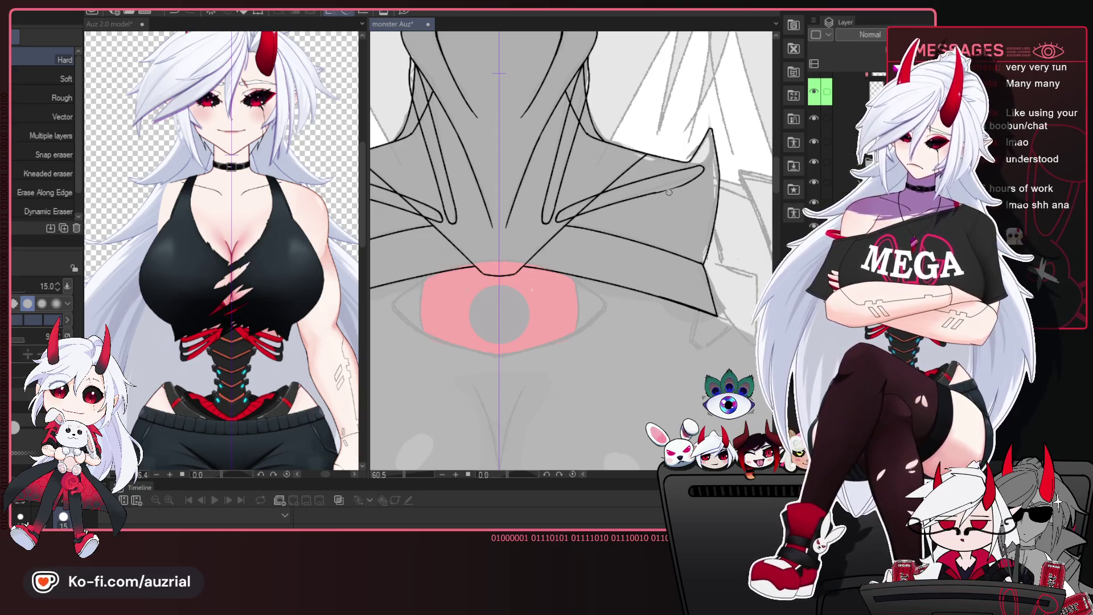
pyautogui.press('p')
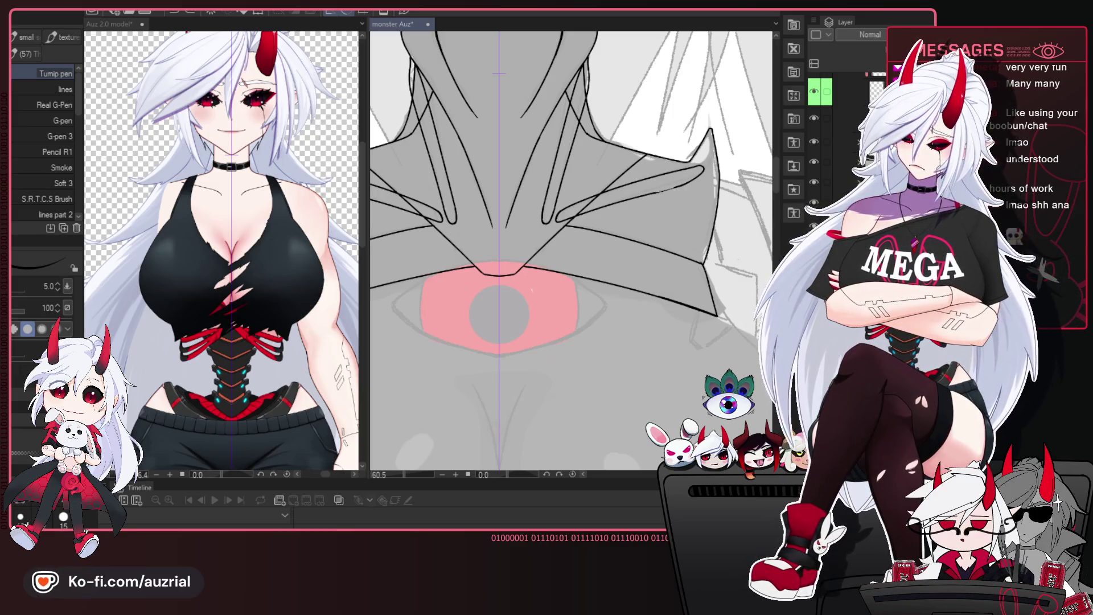
pyautogui.press('e')
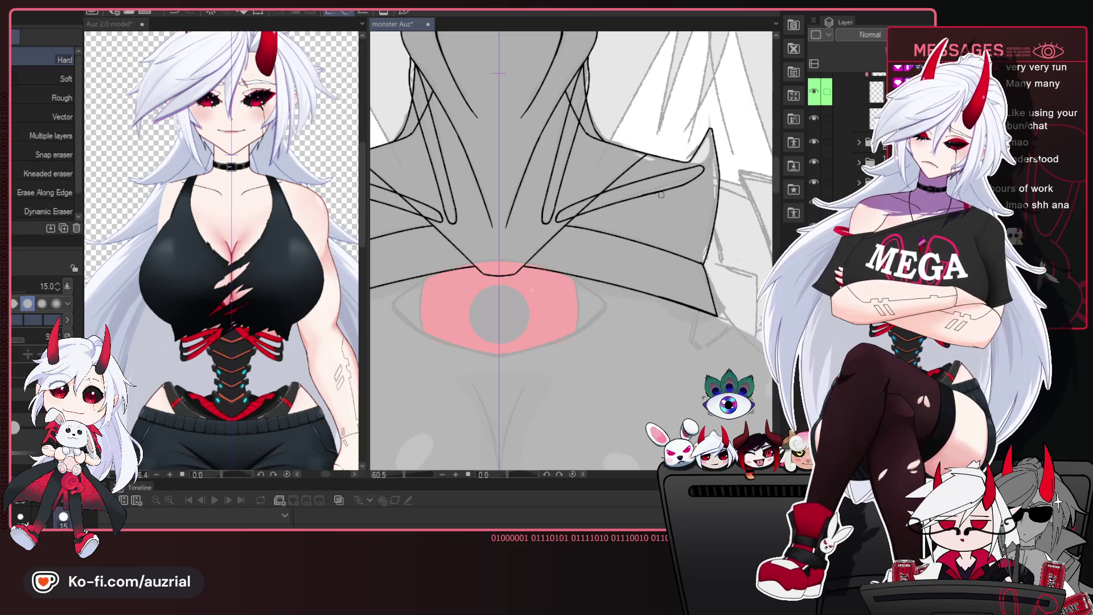
pyautogui.scroll(-3, 626, 188)
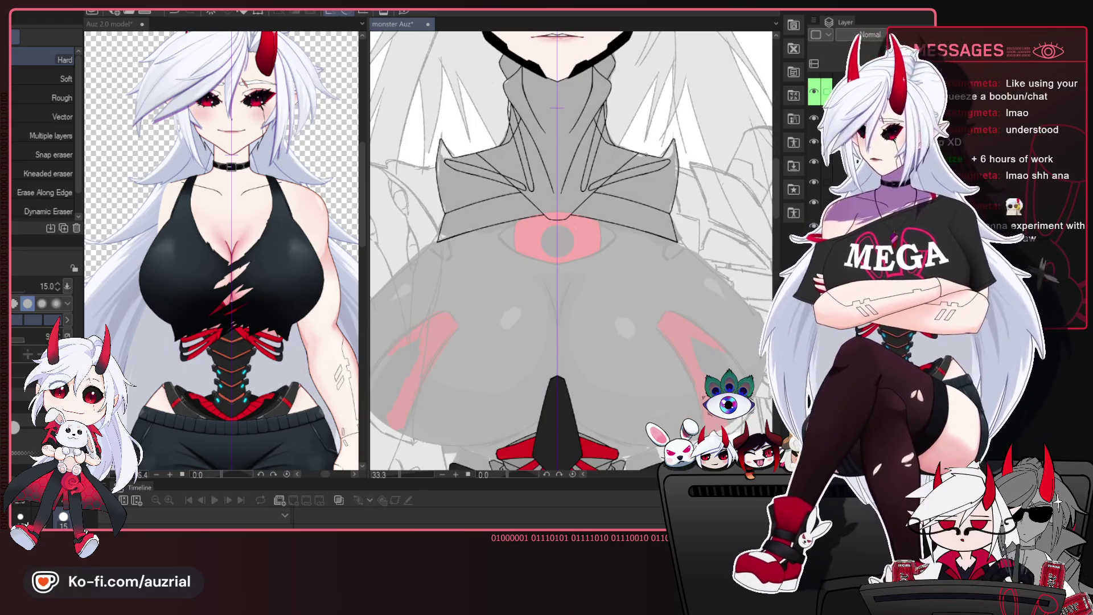
pyautogui.scroll(-1, 529, 133)
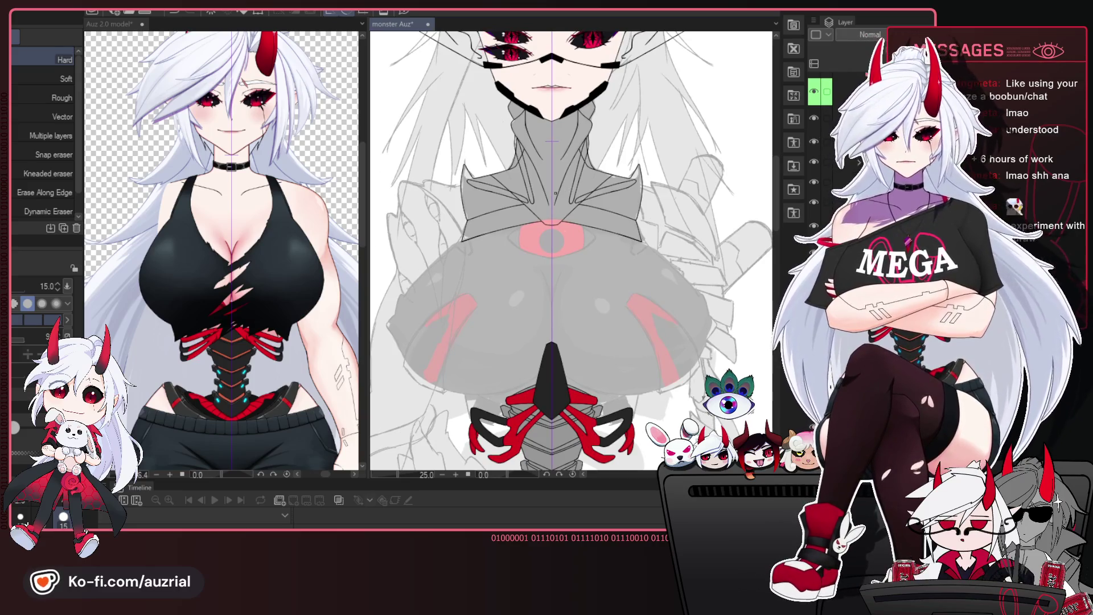
# - Replace the rough lower line of the right collar loop with clean Turnip pen strokes
pyautogui.scroll(5, 592, 201)
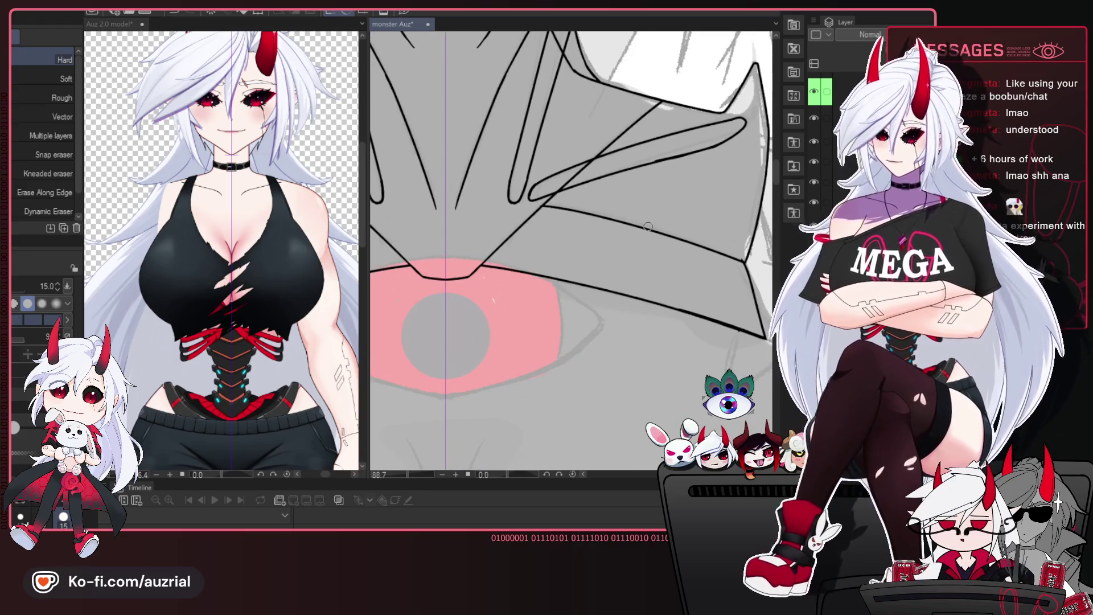
pyautogui.moveTo(695, 227); pyautogui.dragTo(644, 282)
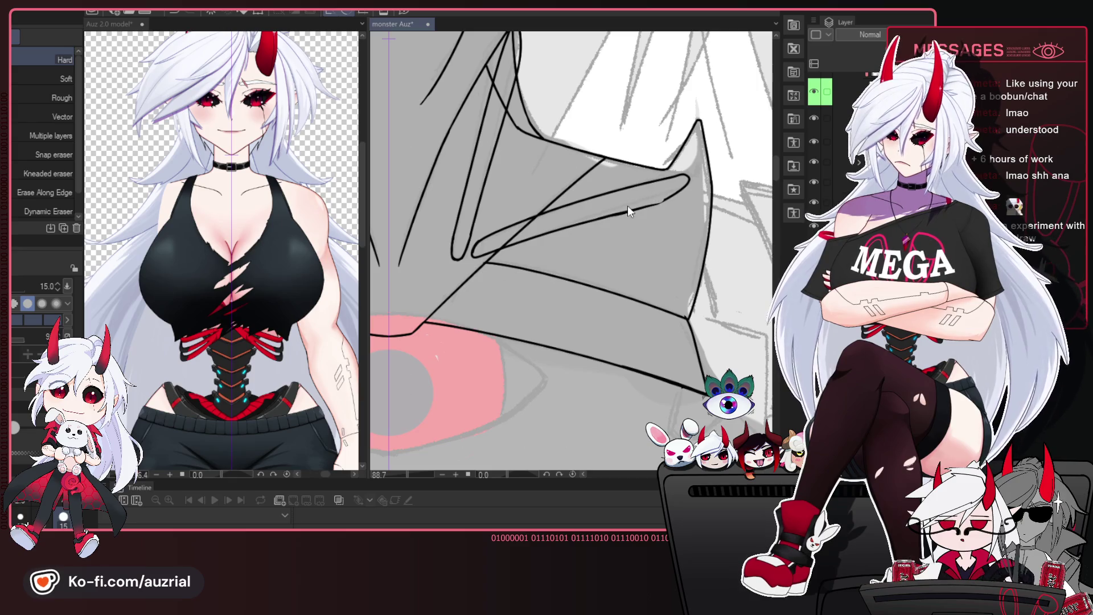
pyautogui.moveTo(622, 210); pyautogui.dragTo(653, 208)
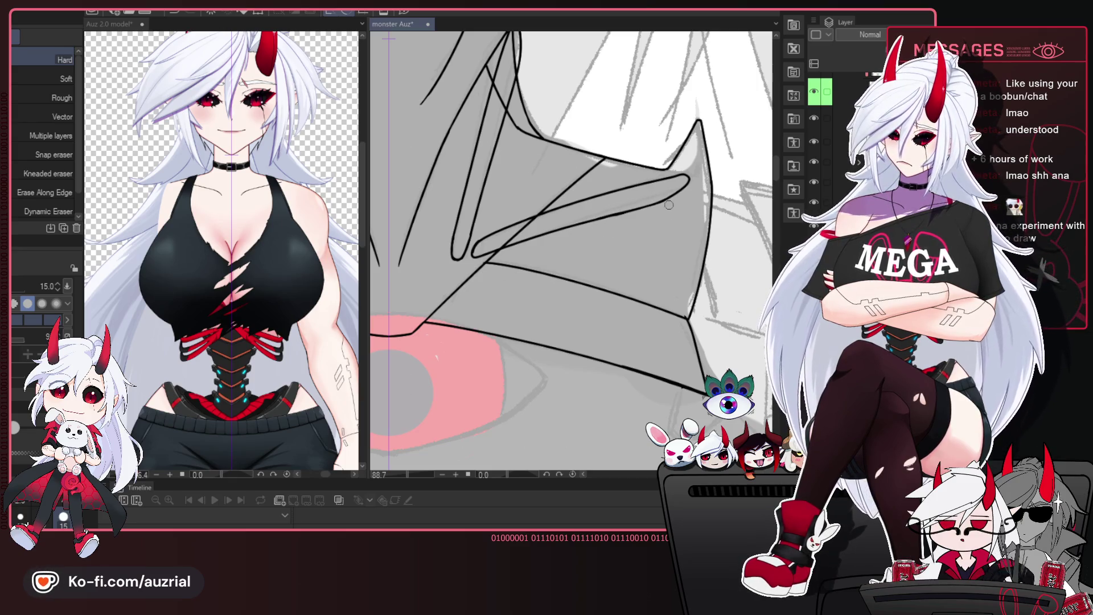
pyautogui.press('p')
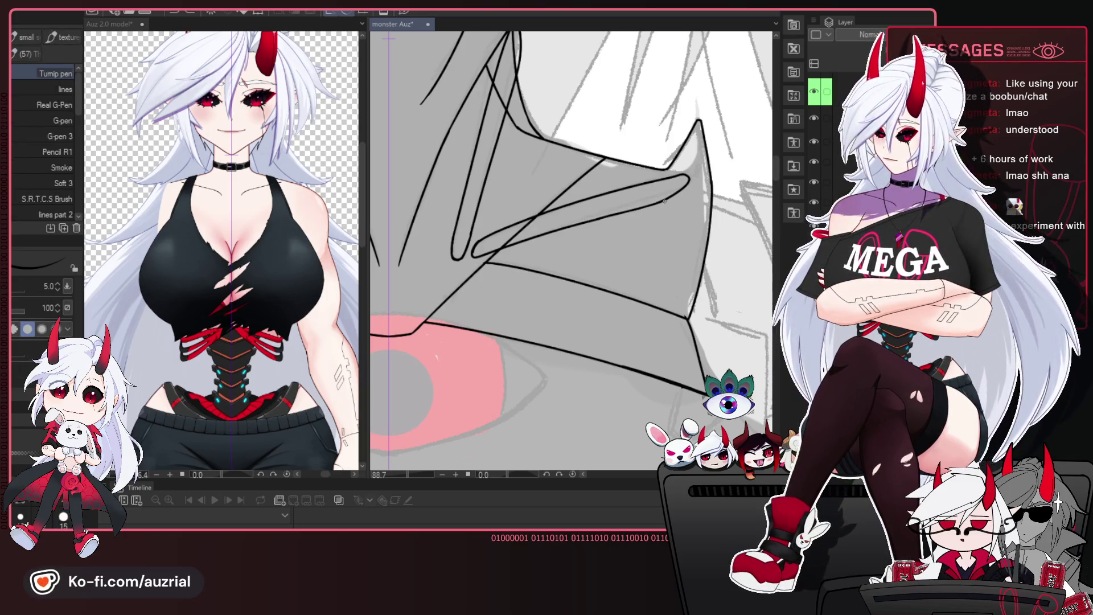
pyautogui.moveTo(655, 204); pyautogui.dragTo(590, 222)
pyautogui.moveTo(562, 269); pyautogui.dragTo(596, 268)
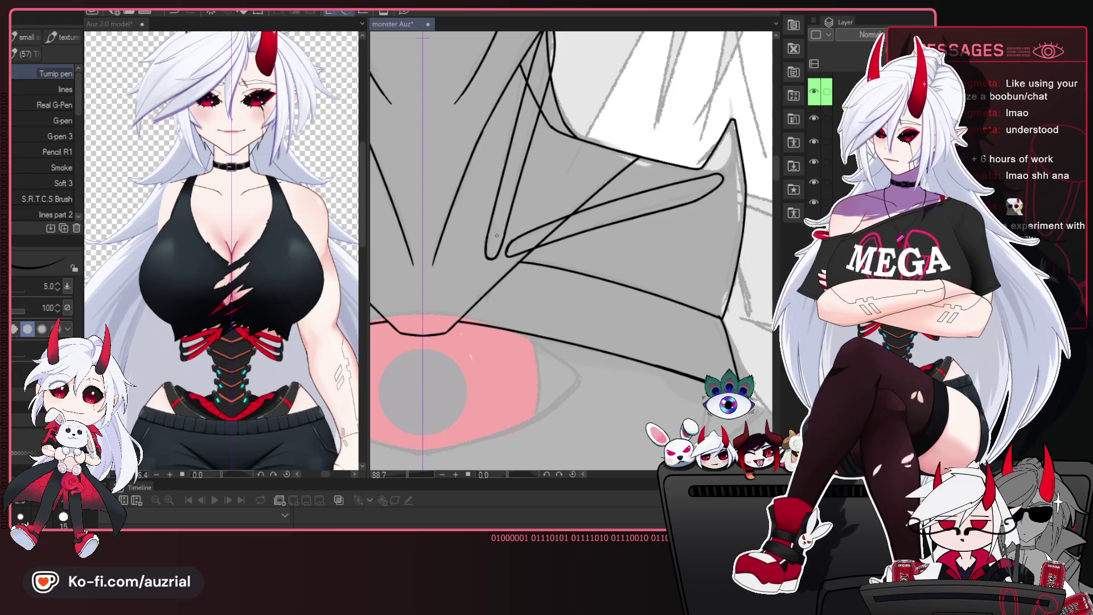
pyautogui.press('e')
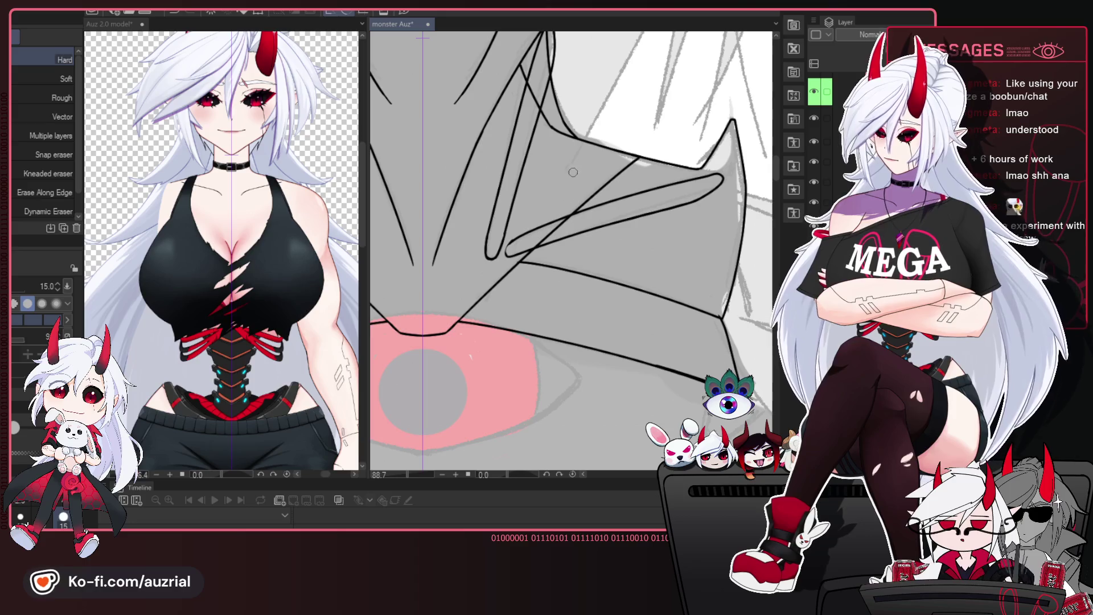
pyautogui.press('p')
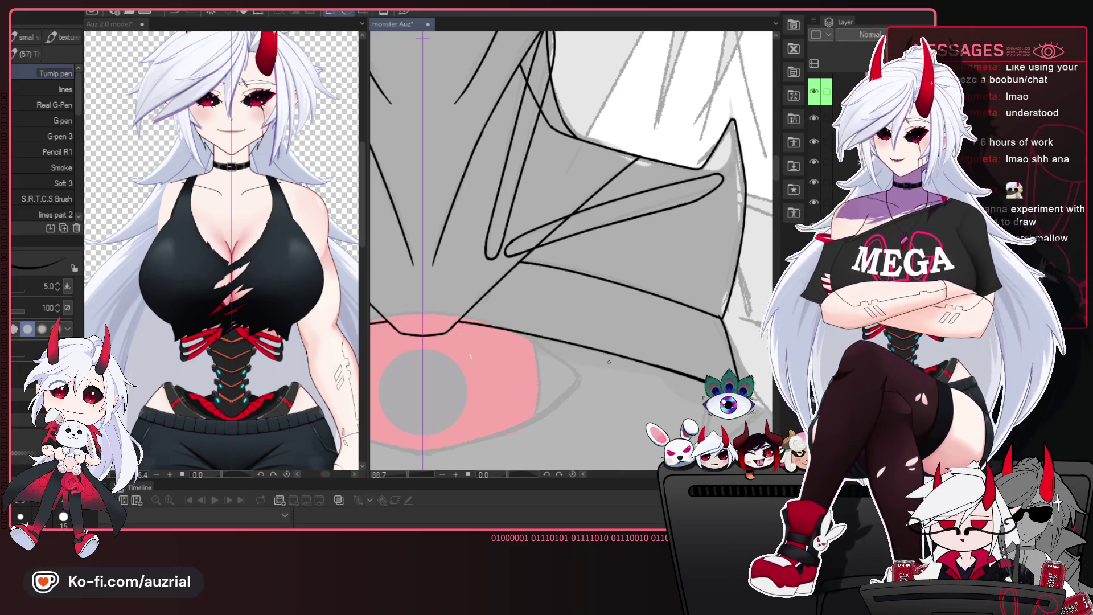
# - Flip the canvas horizontally and back to check the collar linework
pyautogui.moveTo(621, 234); pyautogui.dragTo(633, 334)
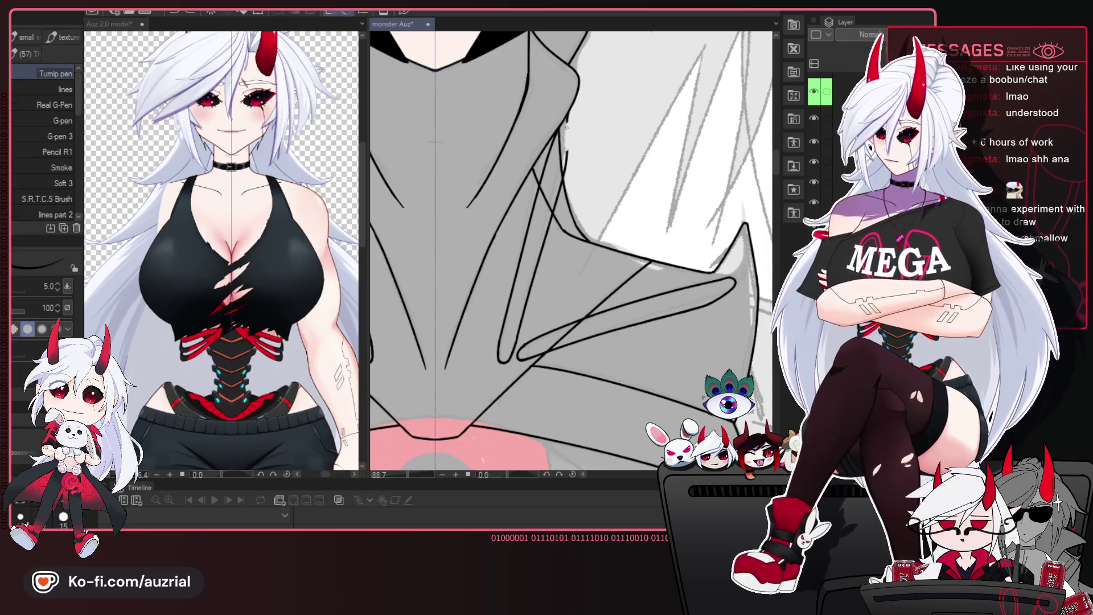
pyautogui.press('h')
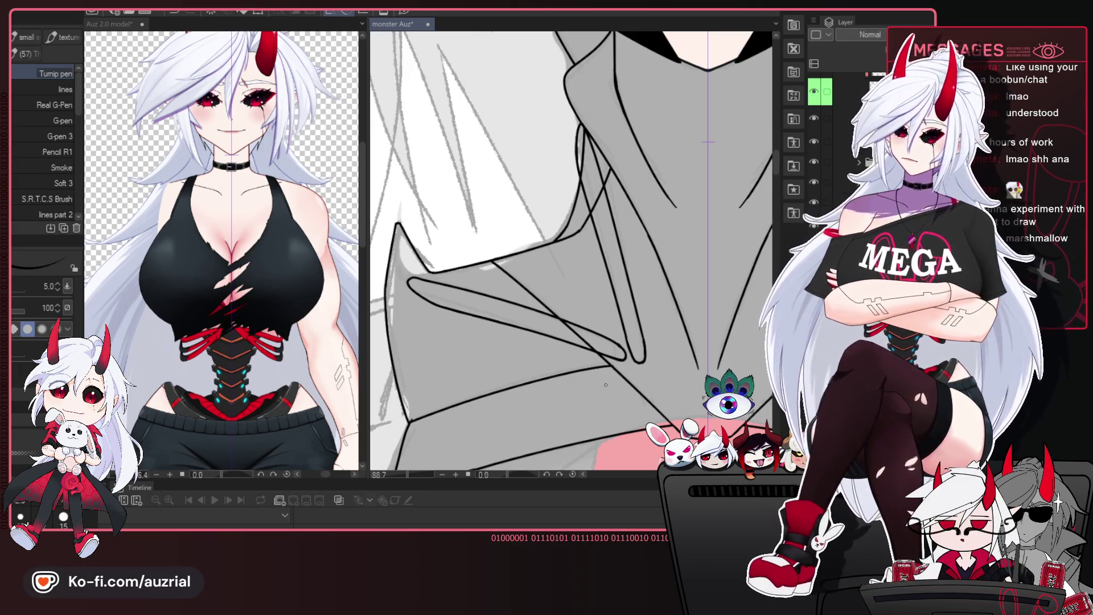
pyautogui.press('h')
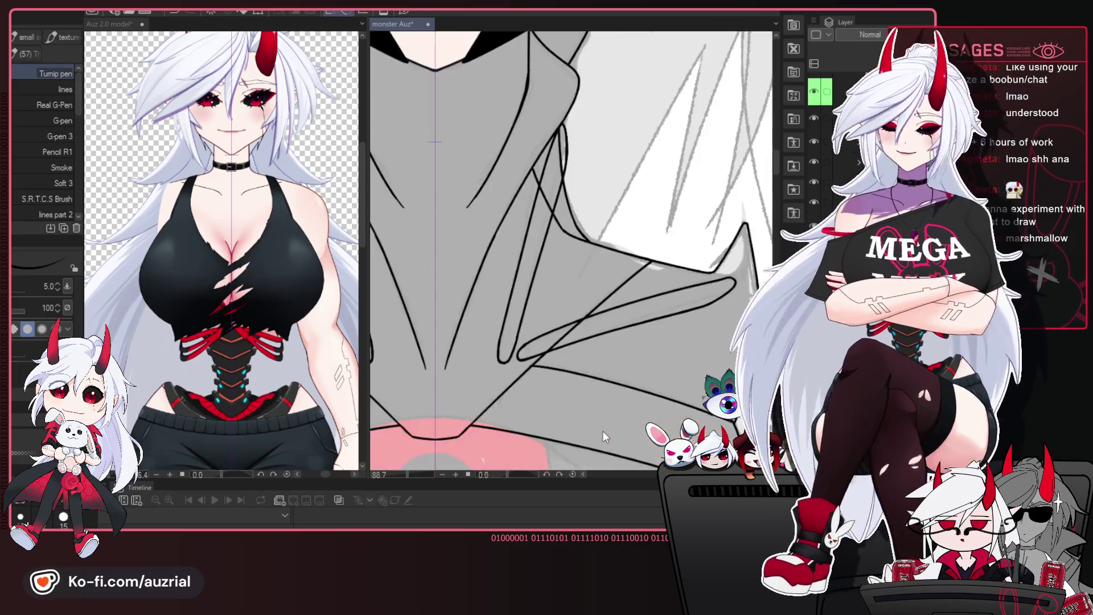
pyautogui.scroll(-3, 602, 430)
pyautogui.moveTo(493, 385); pyautogui.dragTo(612, 355)
pyautogui.scroll(-1, 612, 354)
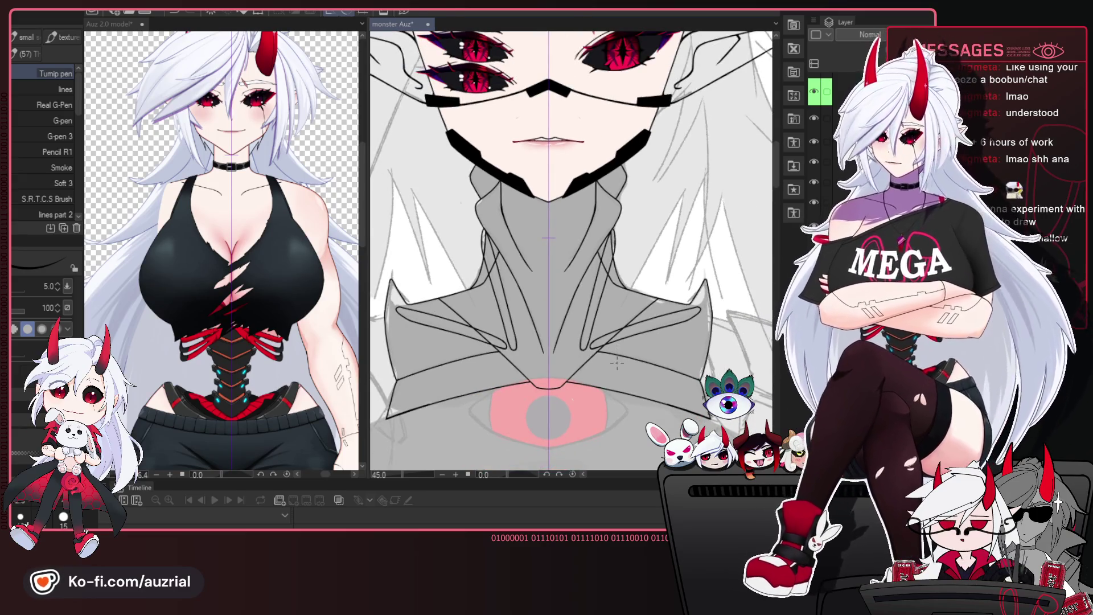
pyautogui.scroll(1, 617, 362)
pyautogui.moveTo(602, 343); pyautogui.dragTo(676, 305)
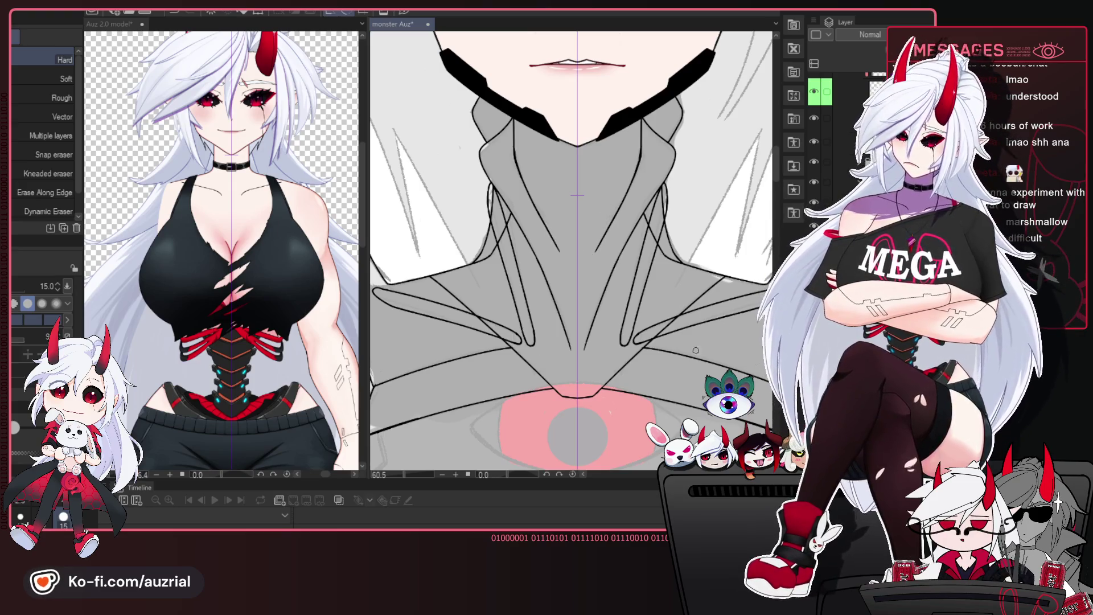
pyautogui.moveTo(702, 320); pyautogui.dragTo(701, 318)
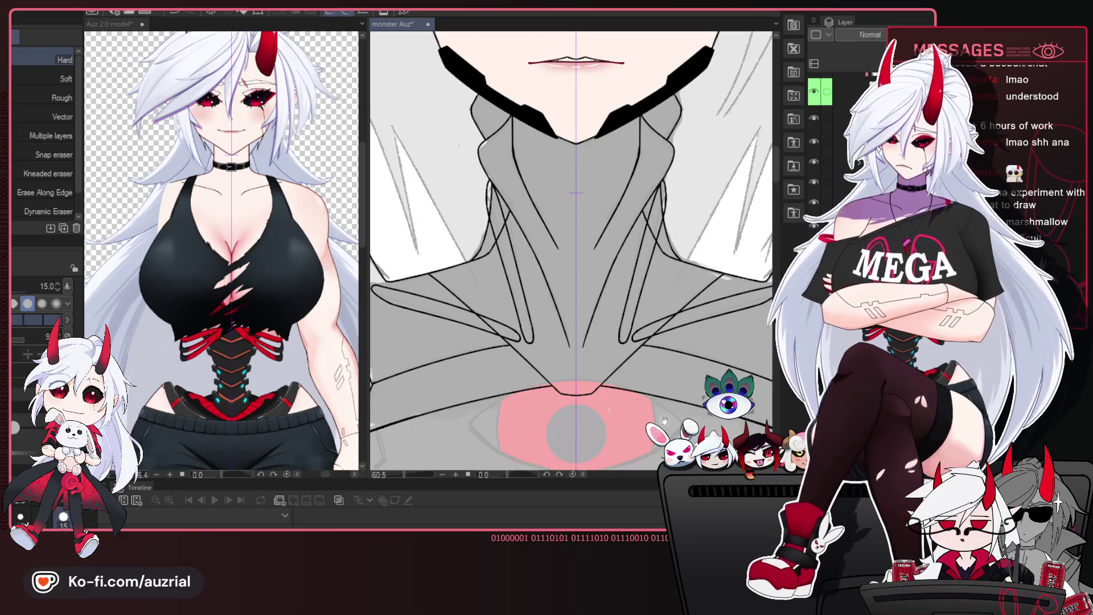
pyautogui.moveTo(664, 421); pyautogui.dragTo(652, 380)
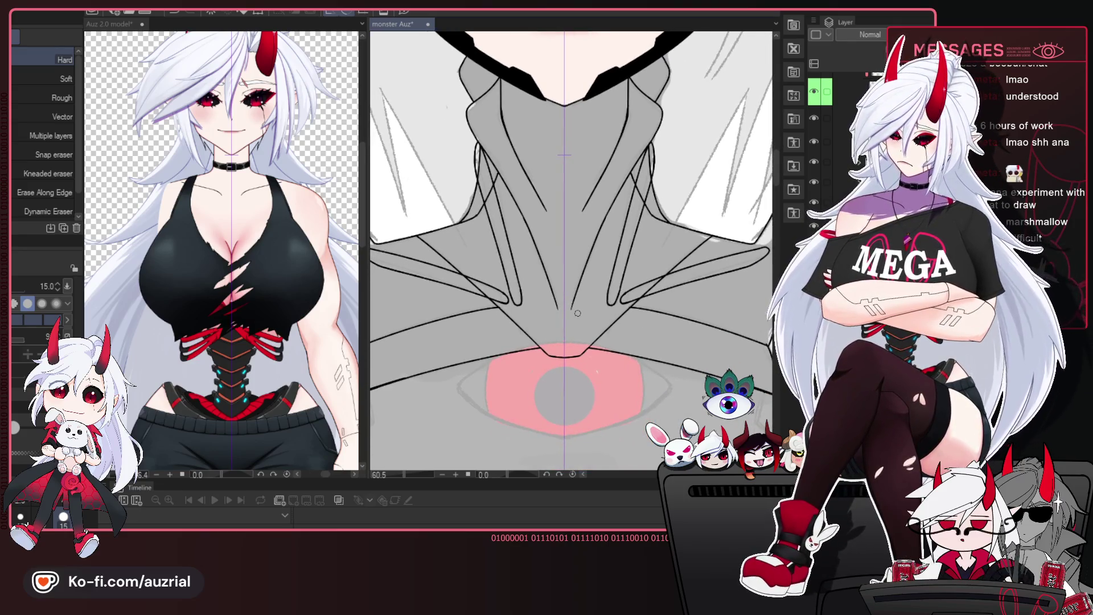
pyautogui.moveTo(633, 383)
pyautogui.mouseDown()
pyautogui.moveTo(603, 456)
pyautogui.moveTo(635, 380)
pyautogui.moveTo(578, 370)
pyautogui.moveTo(548, 383)
pyautogui.moveTo(549, 403)
pyautogui.mouseUp()
pyautogui.moveTo(577, 340); pyautogui.dragTo(571, 344)
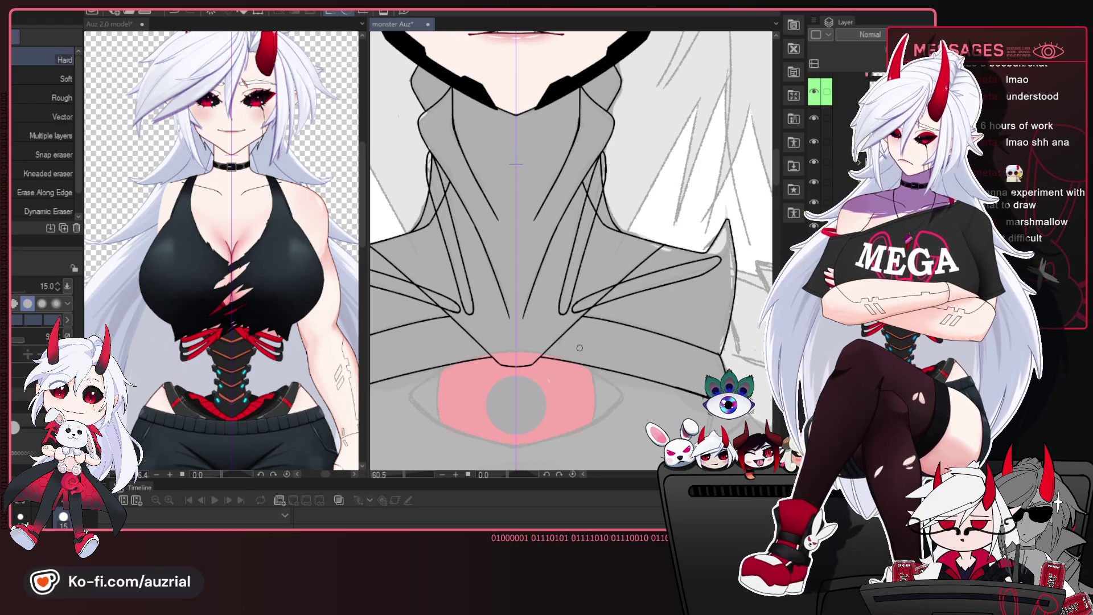
pyautogui.moveTo(580, 349)
pyautogui.mouseDown()
pyautogui.moveTo(581, 371)
pyautogui.moveTo(581, 353)
pyautogui.mouseUp()
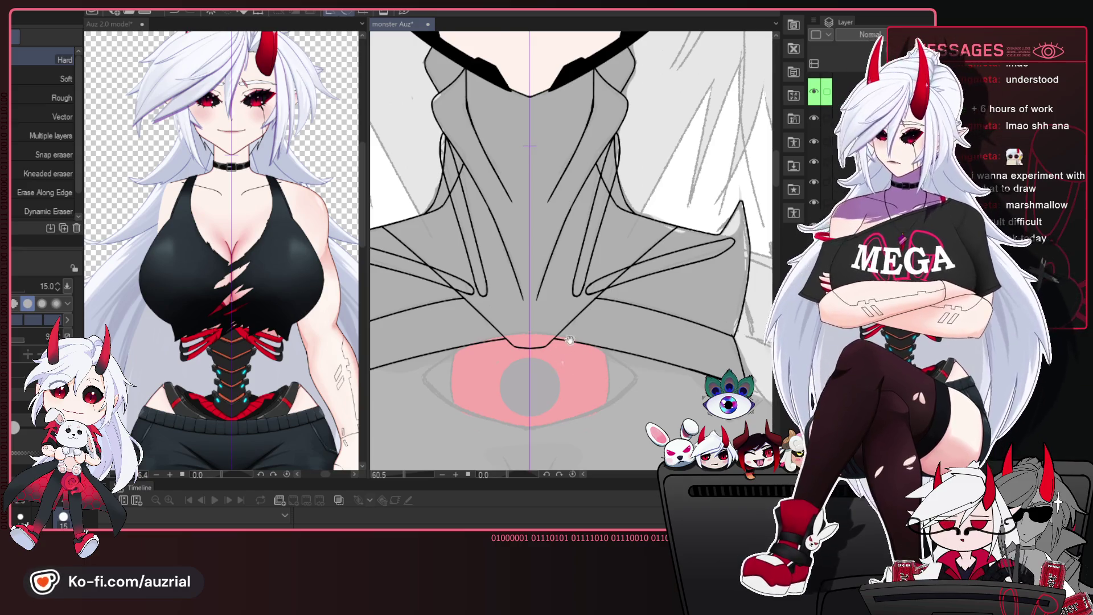
pyautogui.moveTo(569, 340)
pyautogui.mouseDown()
pyautogui.moveTo(642, 327)
pyautogui.moveTo(622, 320)
pyautogui.moveTo(634, 352)
pyautogui.moveTo(571, 370)
pyautogui.mouseUp()
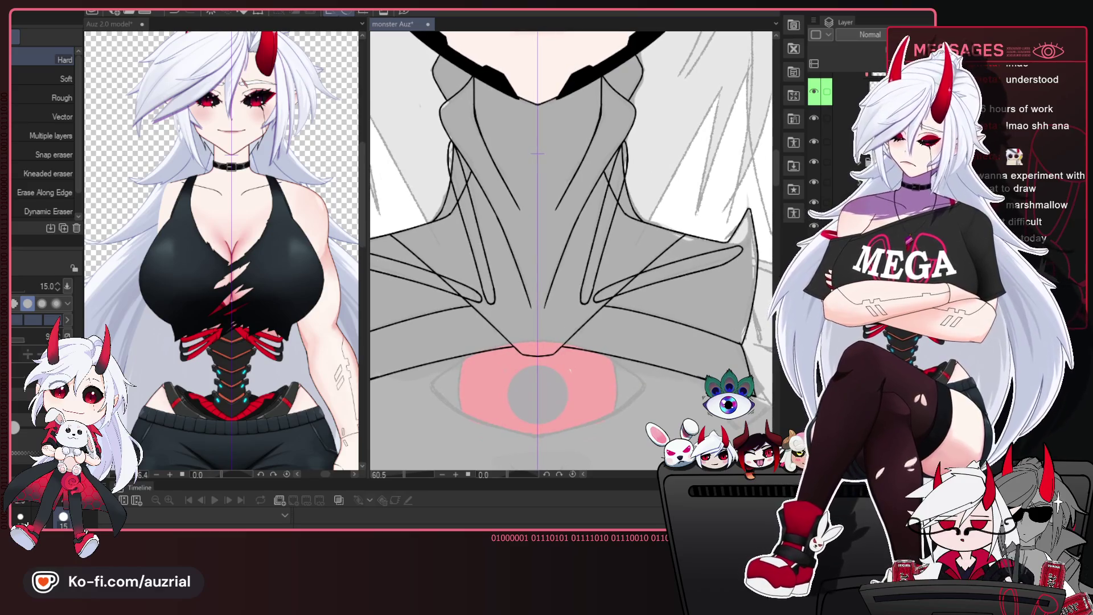
pyautogui.hotkey('ctrl', 'z')
pyautogui.hotkey('ctrl', 'y')
pyautogui.hotkey('ctrl', 'z')
pyautogui.hotkey('ctrl', 'y')
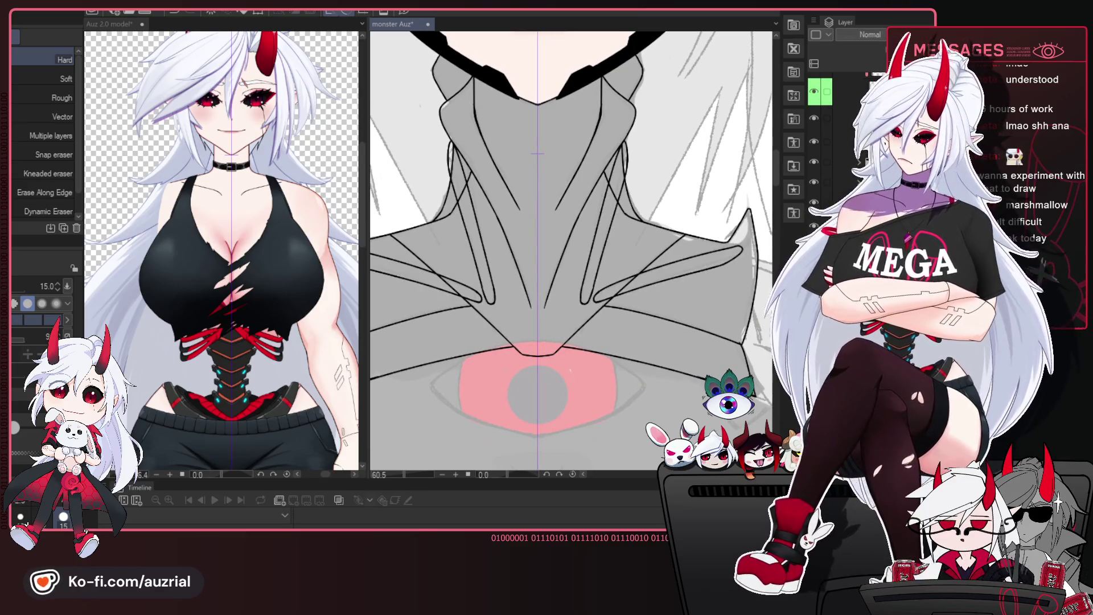
pyautogui.hotkey('ctrl', 'z')
pyautogui.hotkey('ctrl', 'y')
pyautogui.hotkey('ctrl', 'z')
pyautogui.hotkey('ctrl', 'y')
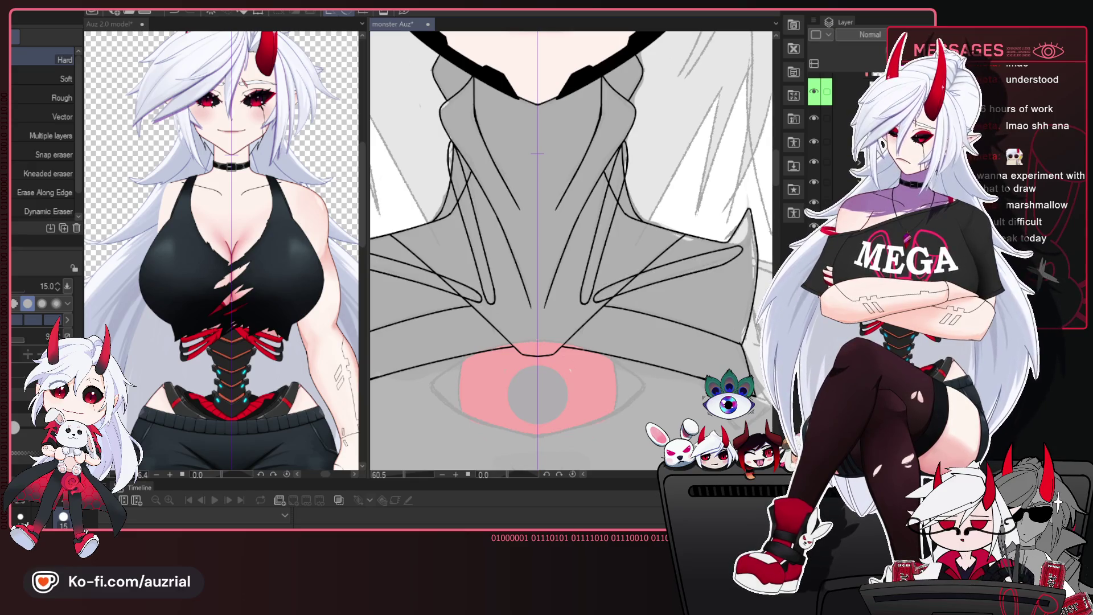
pyautogui.moveTo(732, 312)
pyautogui.mouseDown()
pyautogui.moveTo(666, 295)
pyautogui.moveTo(636, 241)
pyautogui.mouseUp()
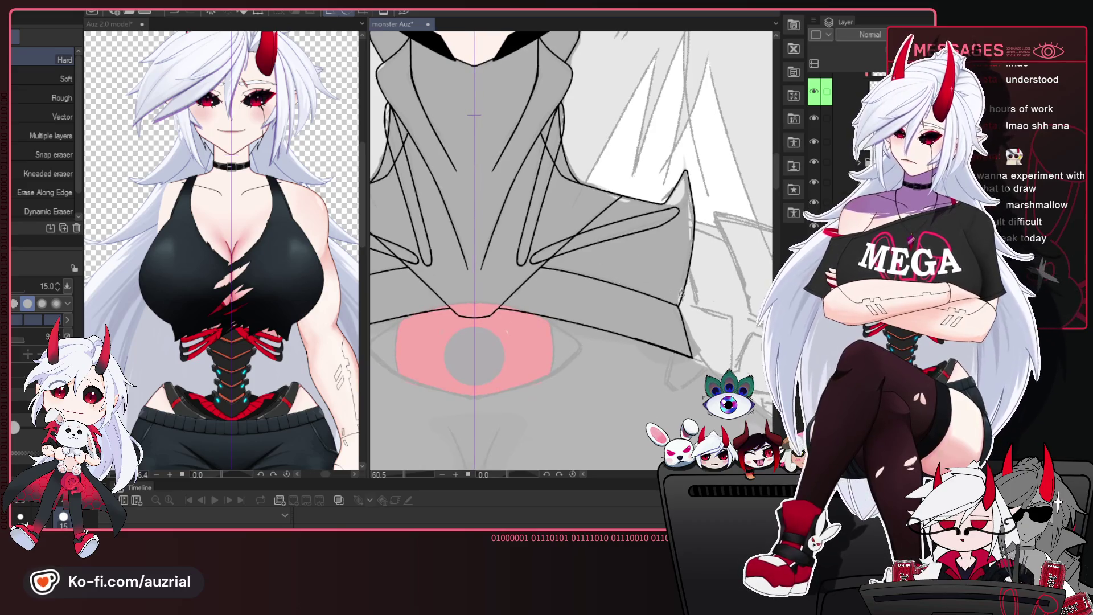
pyautogui.moveTo(670, 340); pyautogui.dragTo(689, 321)
# - Zoom out to the head and torso and save the monster Auz file
pyautogui.scroll(-3, 531, 299)
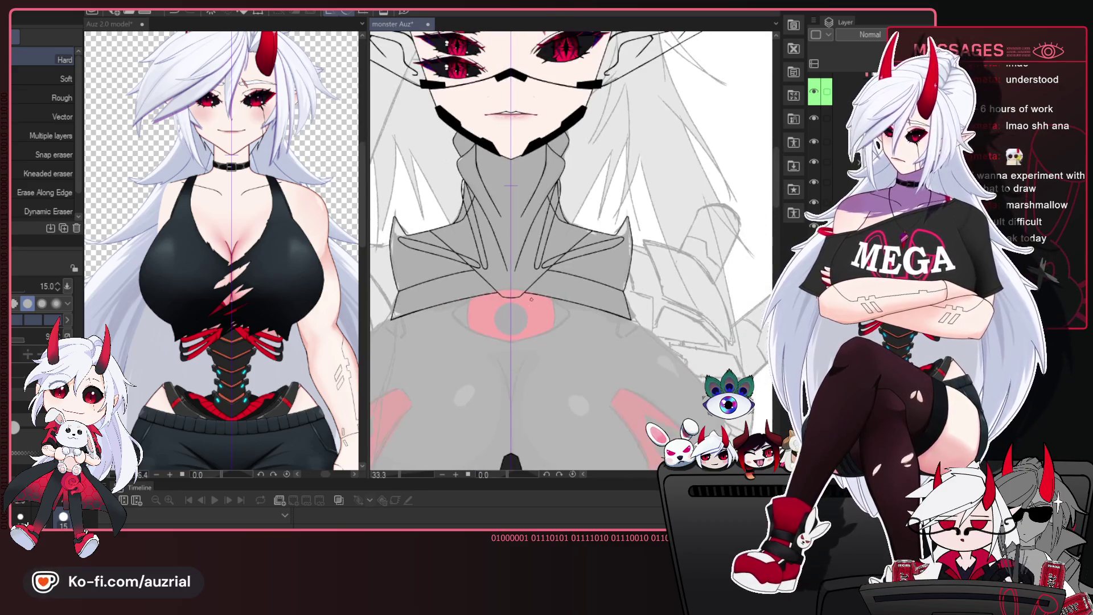
pyautogui.scroll(-2, 531, 299)
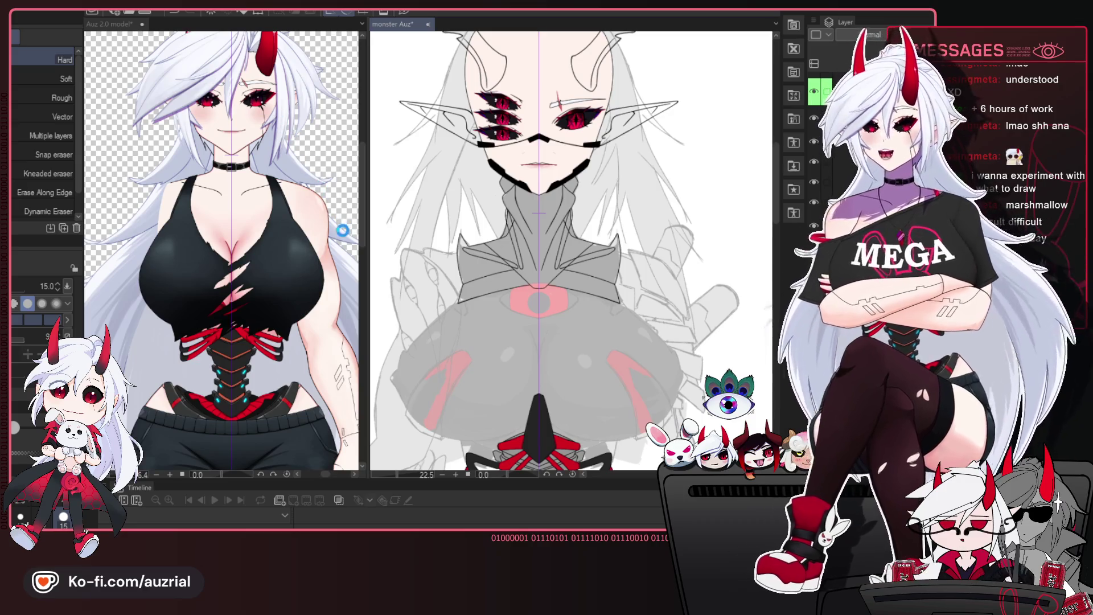
pyautogui.hotkey('ctrl', 's')
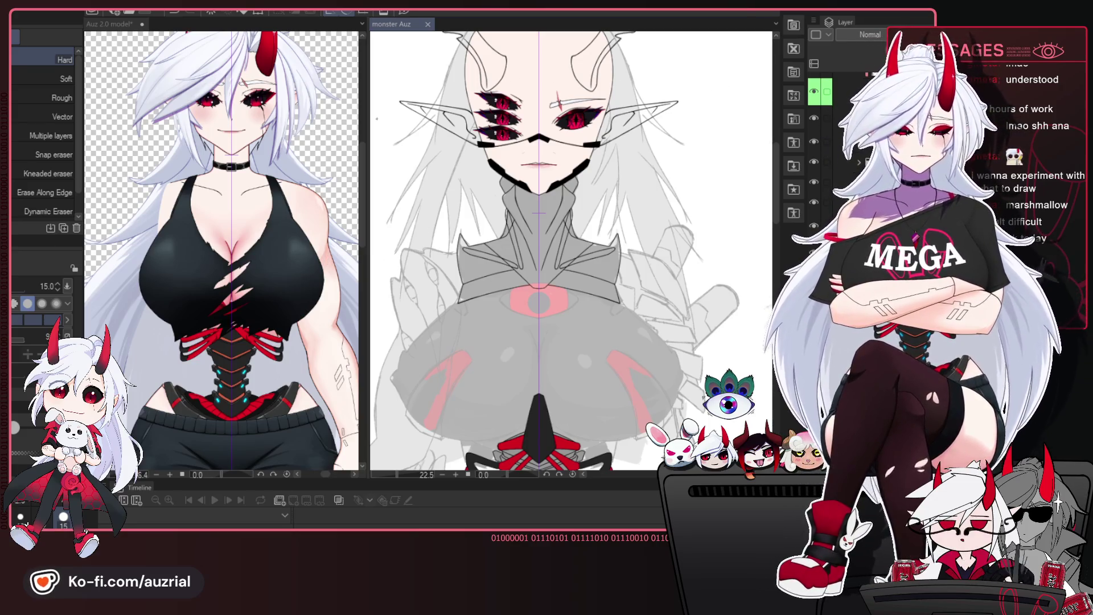
pyautogui.scroll(-2, 648, 173)
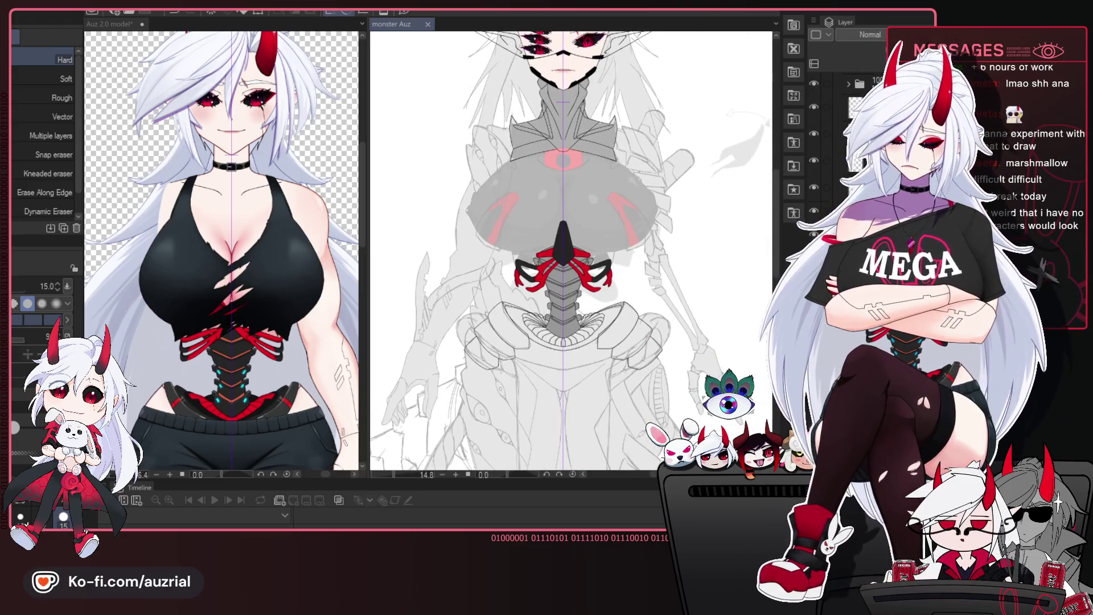
# - Show the chest layer at 100% opacity with black collar, neck and chest circle fills
pyautogui.hotkey('ctrl', 'z')
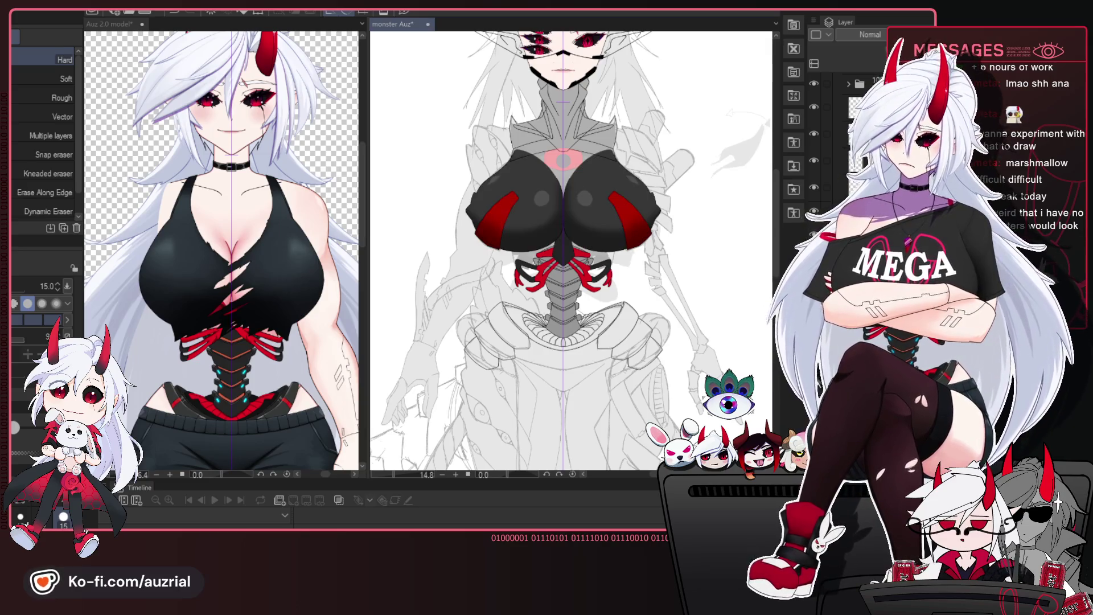
pyautogui.hotkey('ctrl', 'z')
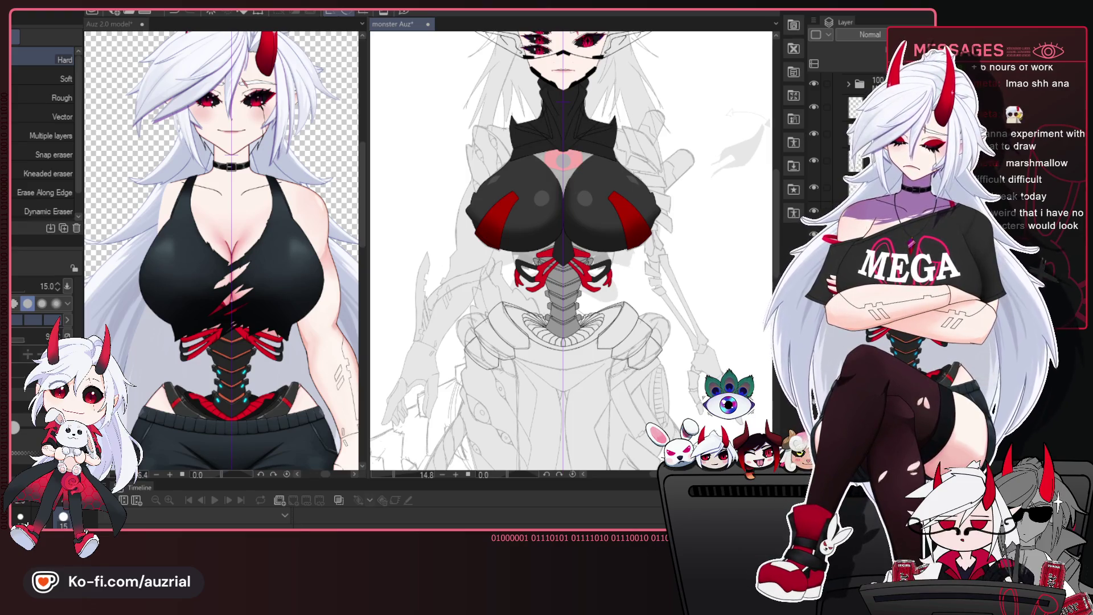
pyautogui.hotkey('ctrl', 'z')
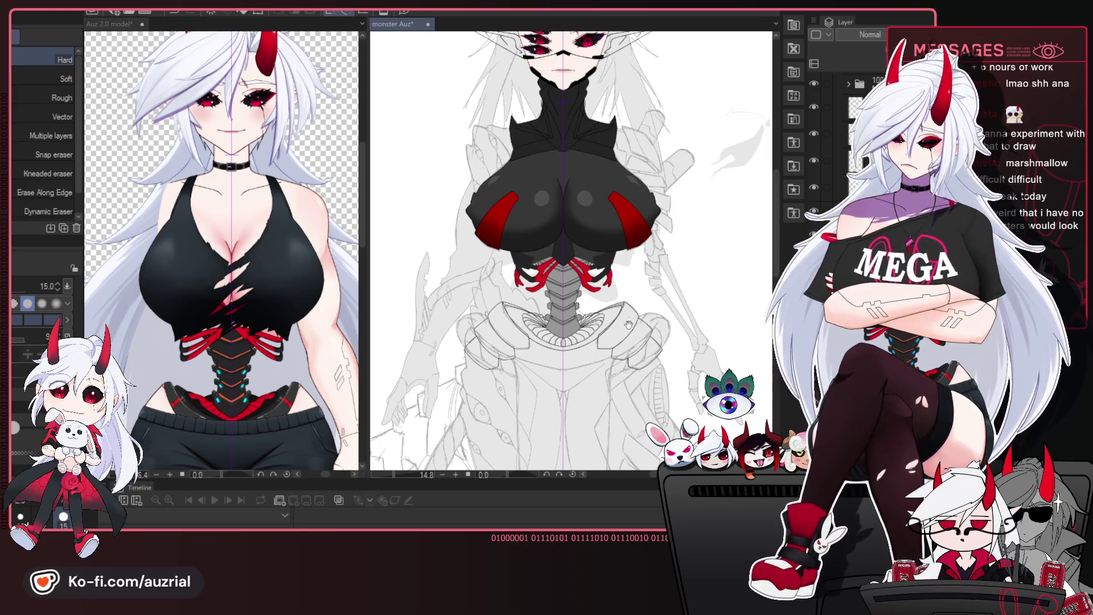
pyautogui.moveTo(626, 319); pyautogui.dragTo(625, 339)
pyautogui.scroll(2, 626, 324)
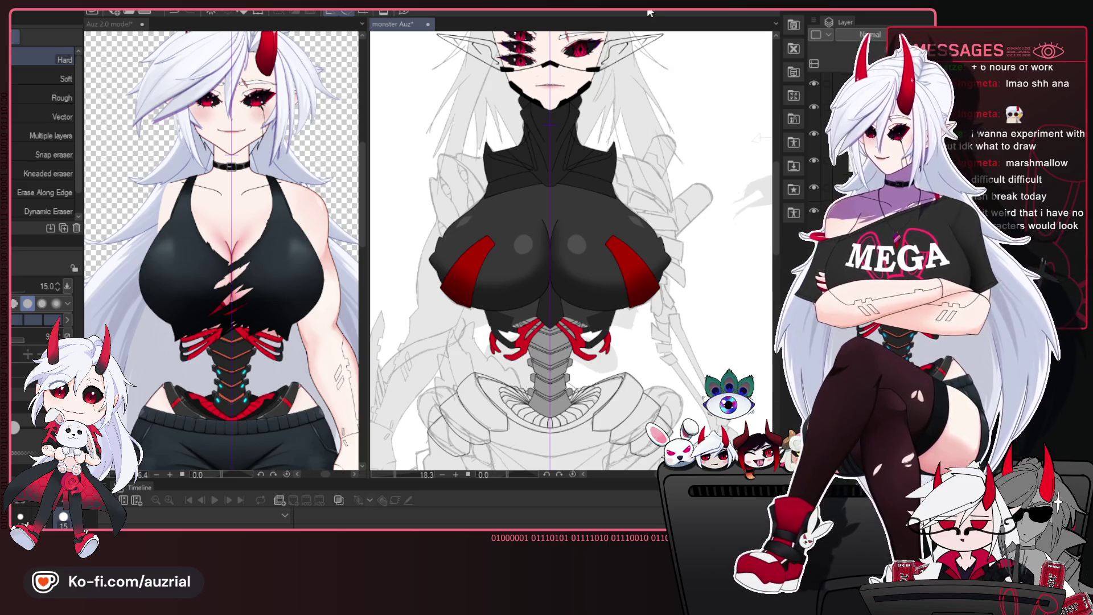
# - Zoom out, centre the torso and tail, and save the monster Auz file
pyautogui.scroll(-4, 598, 183)
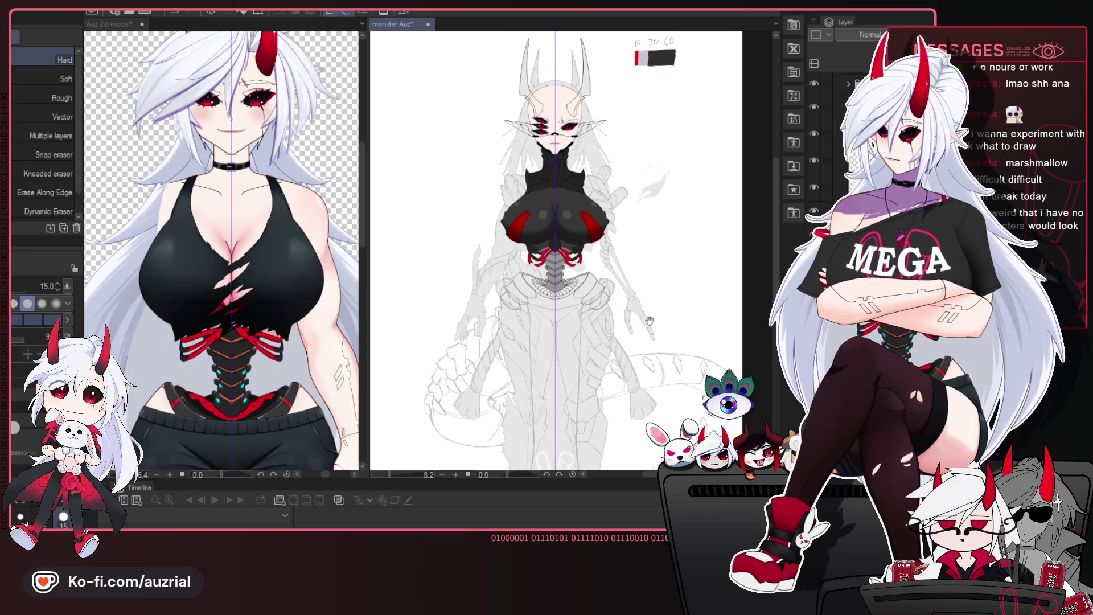
pyautogui.moveTo(639, 313)
pyautogui.mouseDown()
pyautogui.moveTo(586, 228)
pyautogui.moveTo(624, 280)
pyautogui.mouseUp()
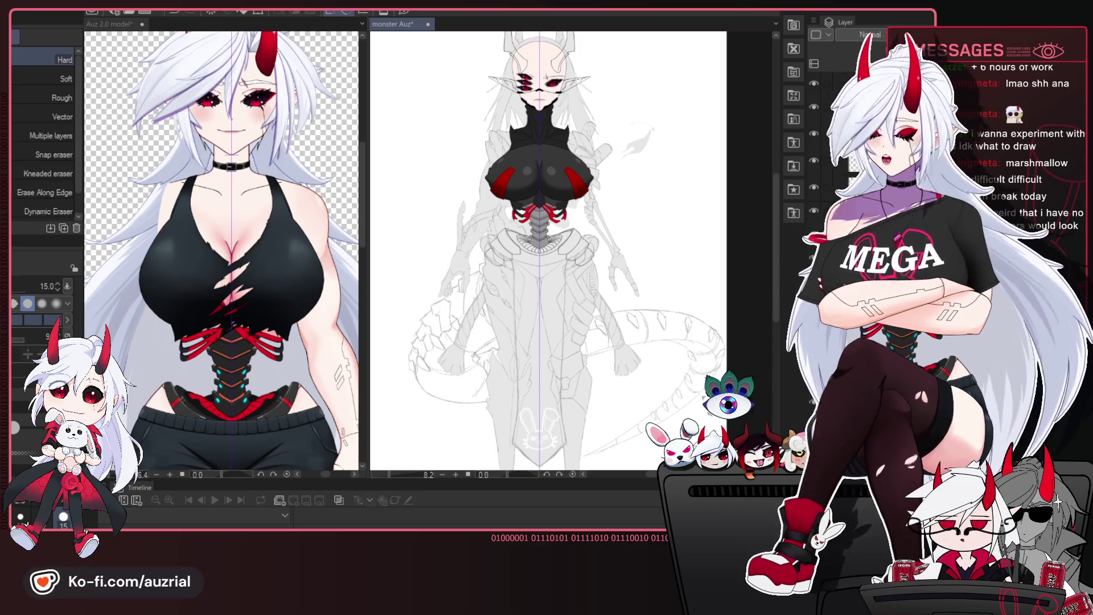
pyautogui.hotkey('ctrl', 's')
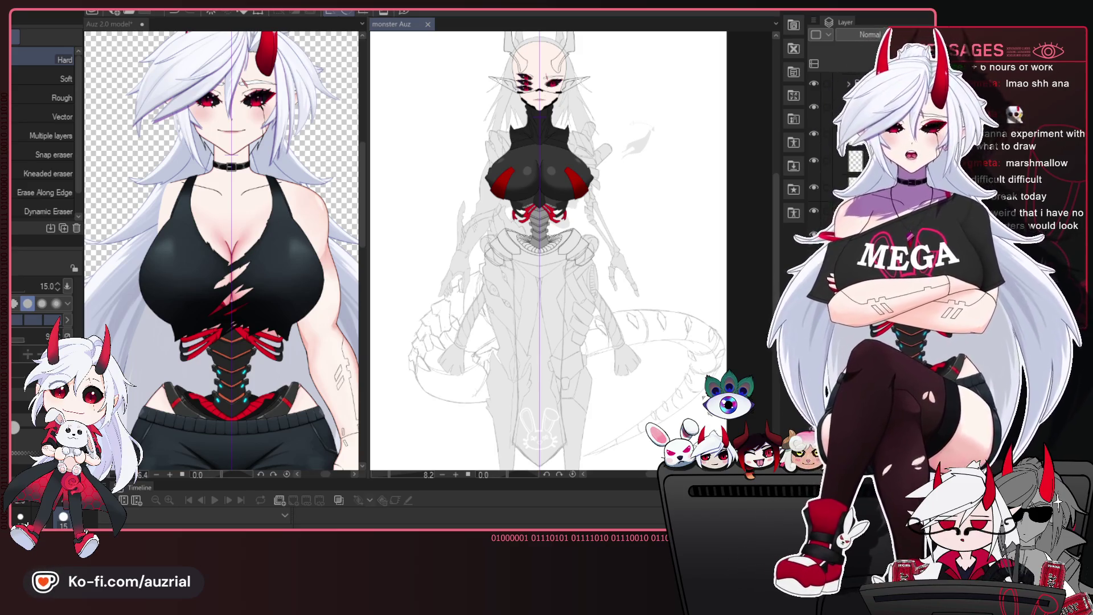